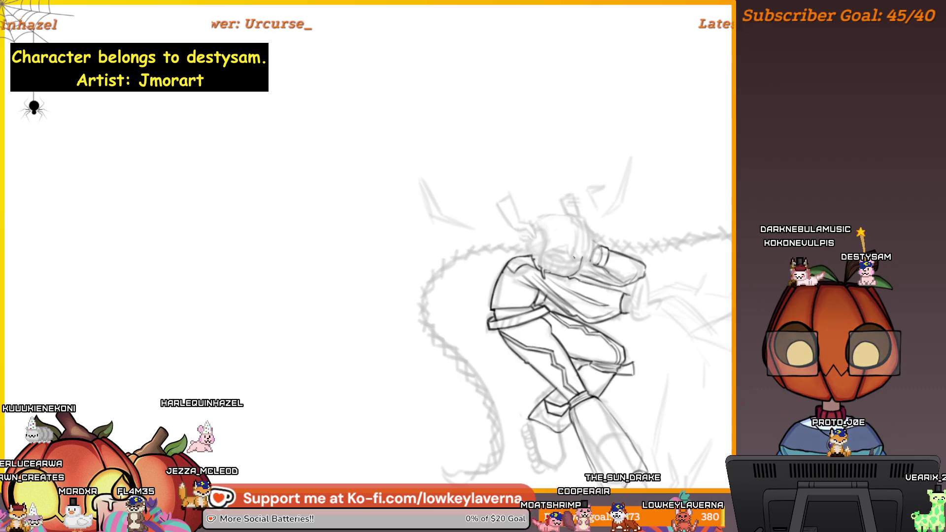
Flip the view horizontally with H and pan the crouching sketch back to the canvas centre.
key(h)
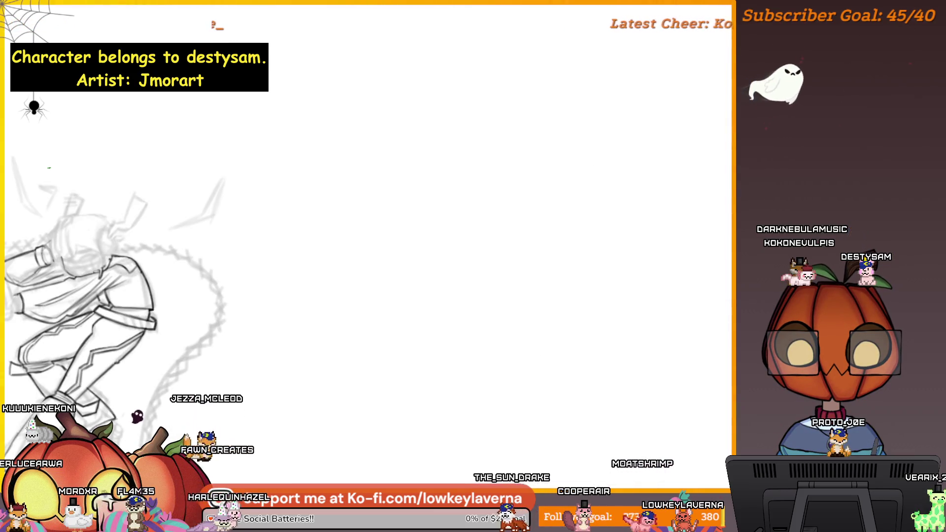
drag(243, 348, 661, 277)
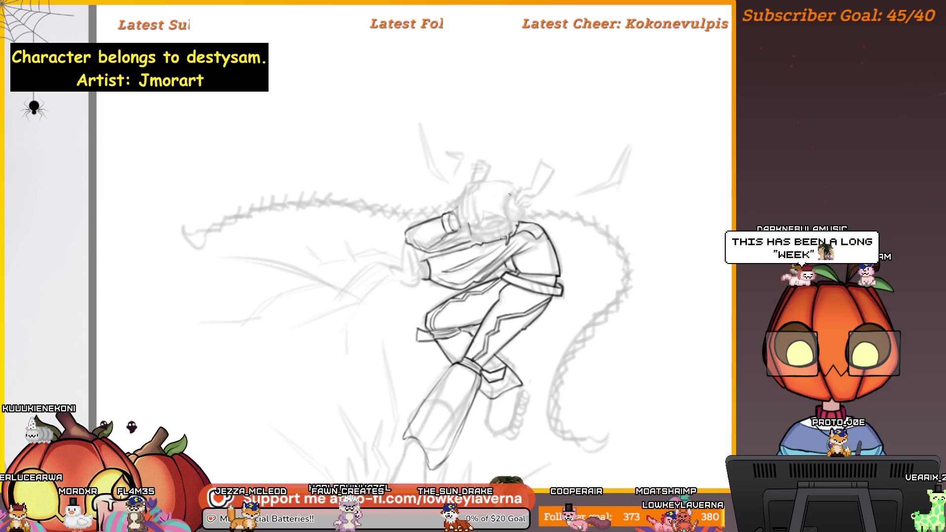
drag(474, 276, 488, 308)
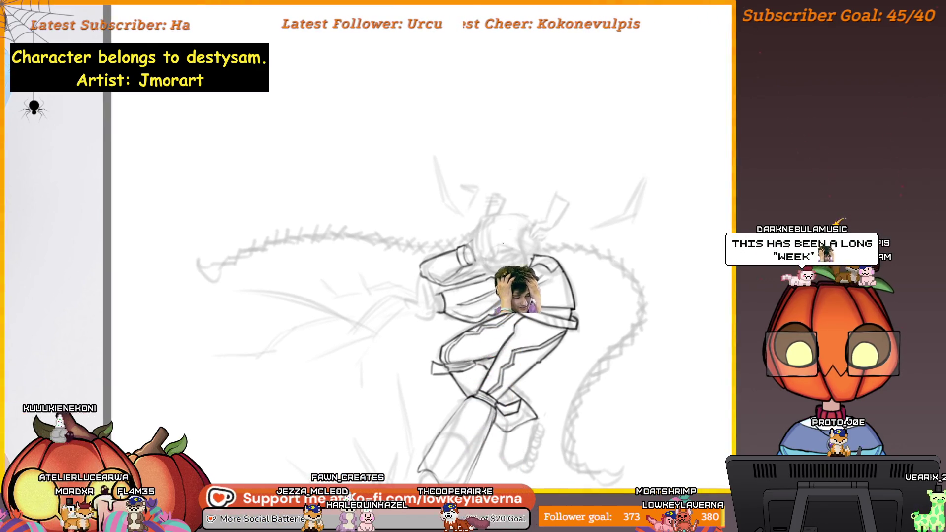
drag(473, 276, 486, 286)
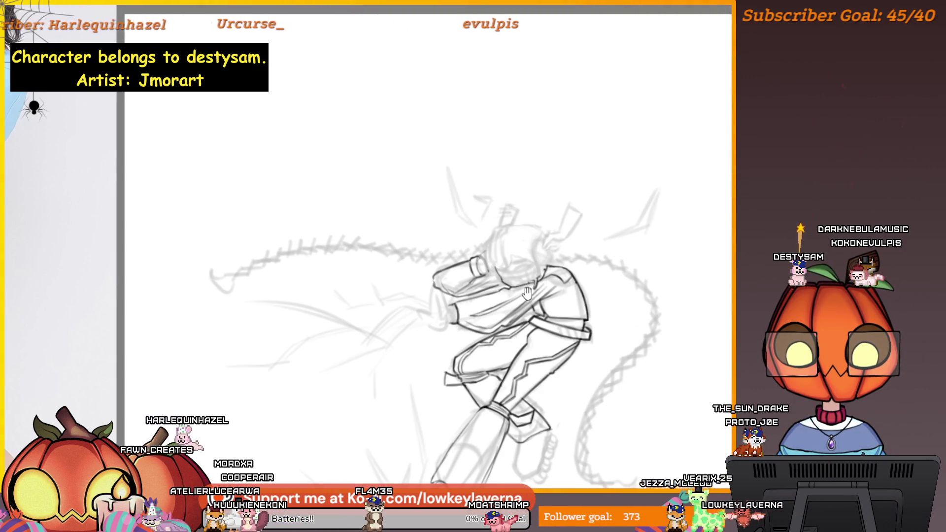
drag(527, 293, 573, 263)
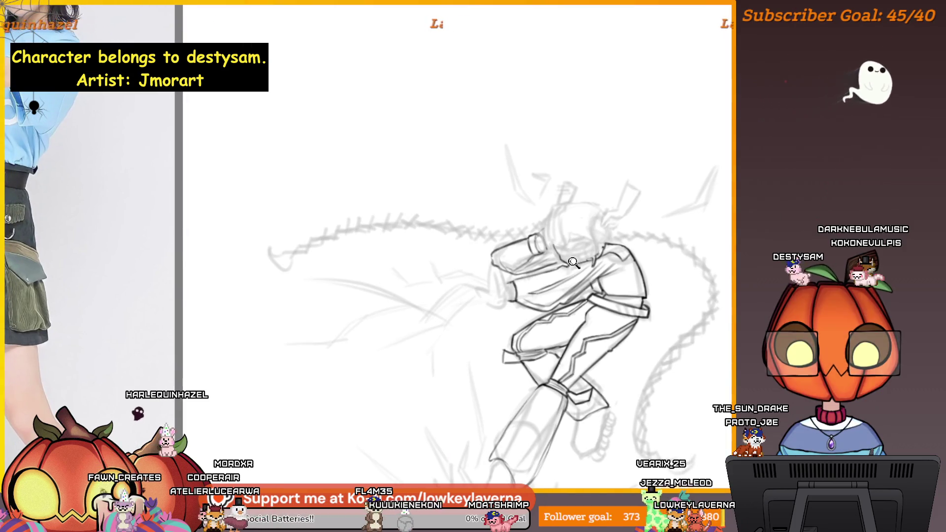
Zoom in twice on the crouching figure to review its inked line art.
click(574, 263)
click(578, 272)
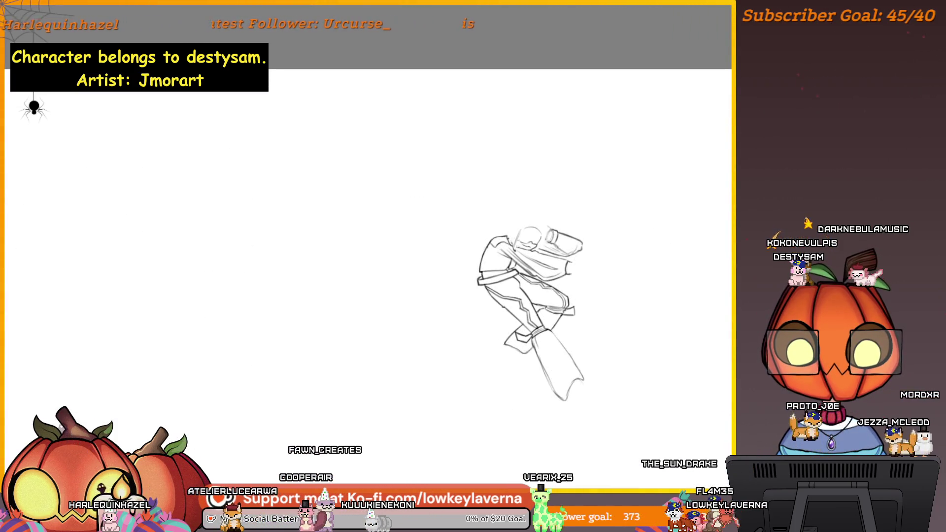
Zoom in on the face, ink the face and eye lines, and recenter the sketch.
scroll(543, 213, up, 5)
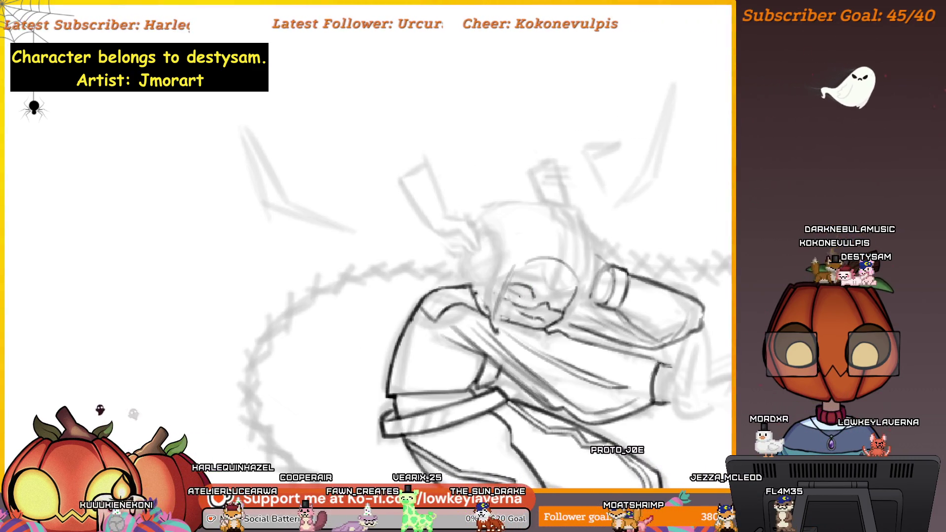
scroll(555, 294, down, 2)
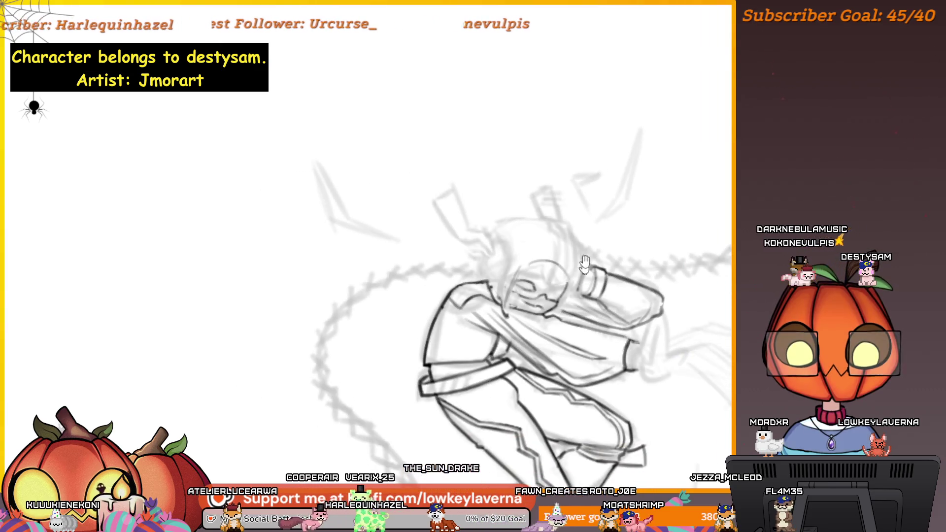
scroll(585, 264, down, 3)
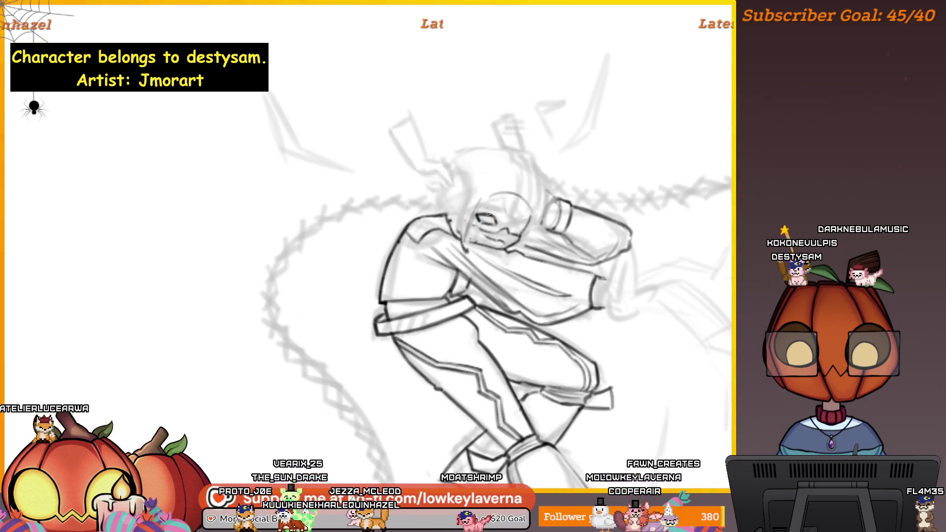
scroll(506, 166, up, 3)
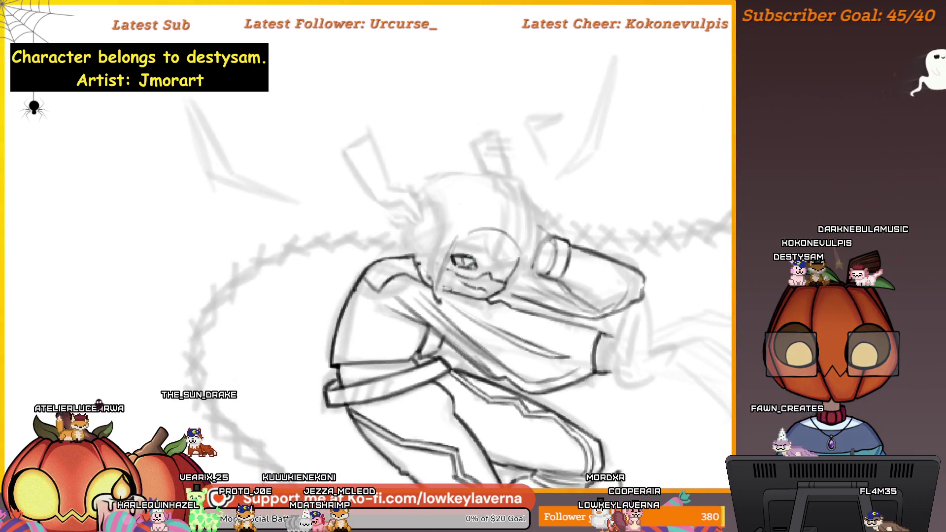
alt+click(475, 239)
click(474, 239)
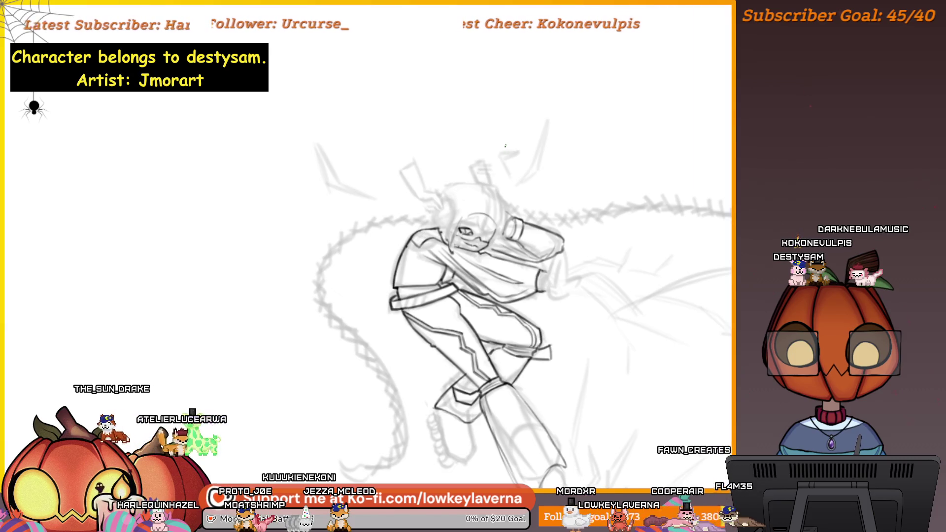
mouse_move(138, 146)
mouse_down()
mouse_move(357, 165)
mouse_move(437, 158)
mouse_up()
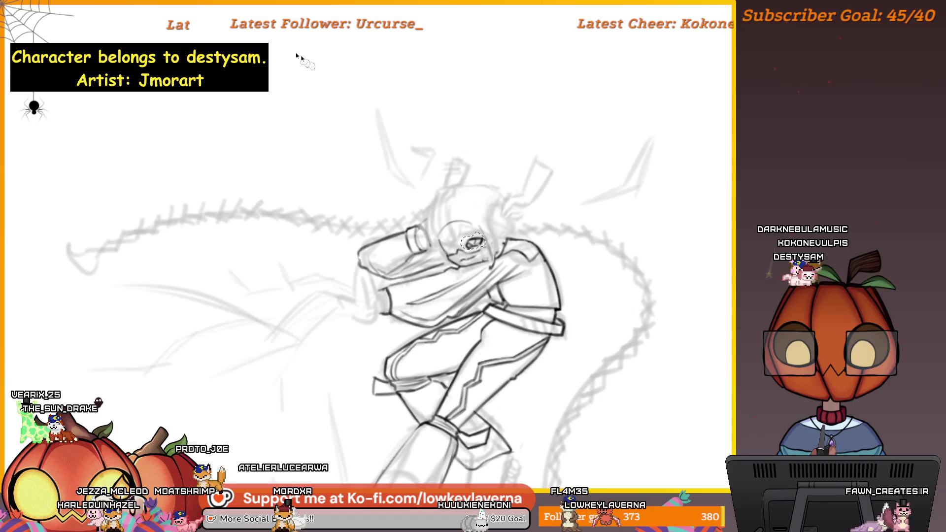
Mirror the drawn eye stroke vertically, apply the transform, and continue inking the face.
right_click(472, 230)
click(535, 334)
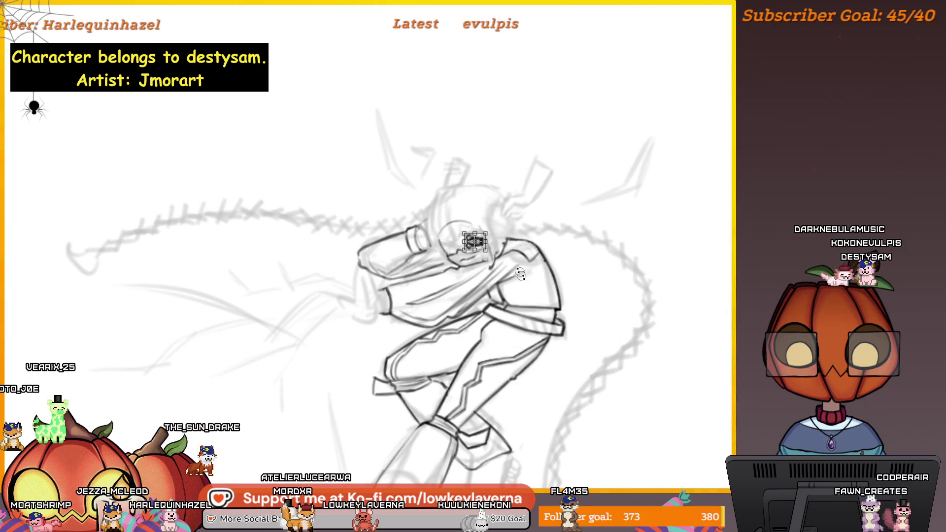
key(Return)
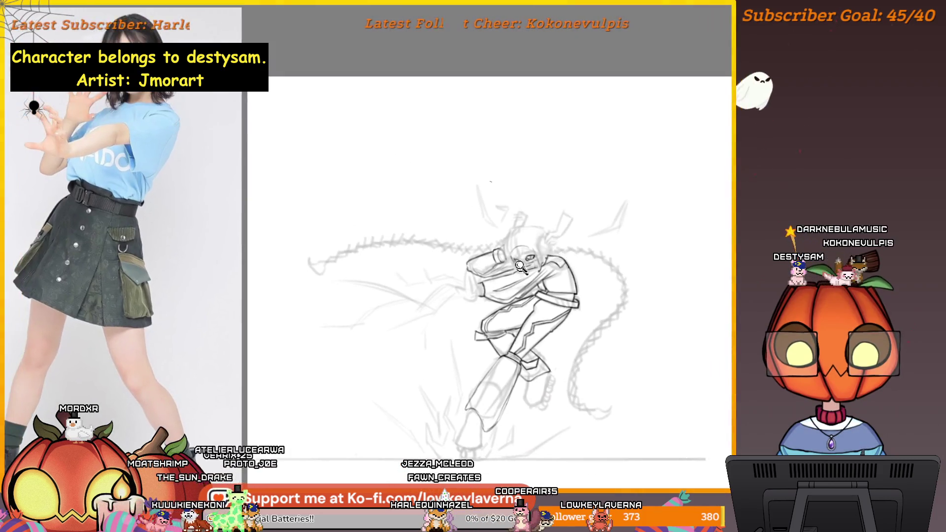
scroll(507, 158, up, 3)
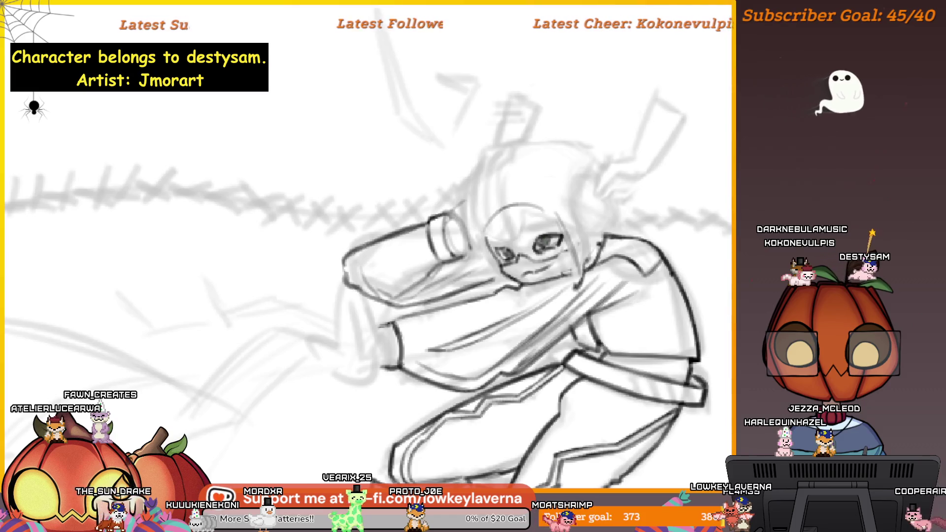
Zoom out to the whole figure and reframe it to ink the hair around the face.
ctrl+alt+click(568, 253)
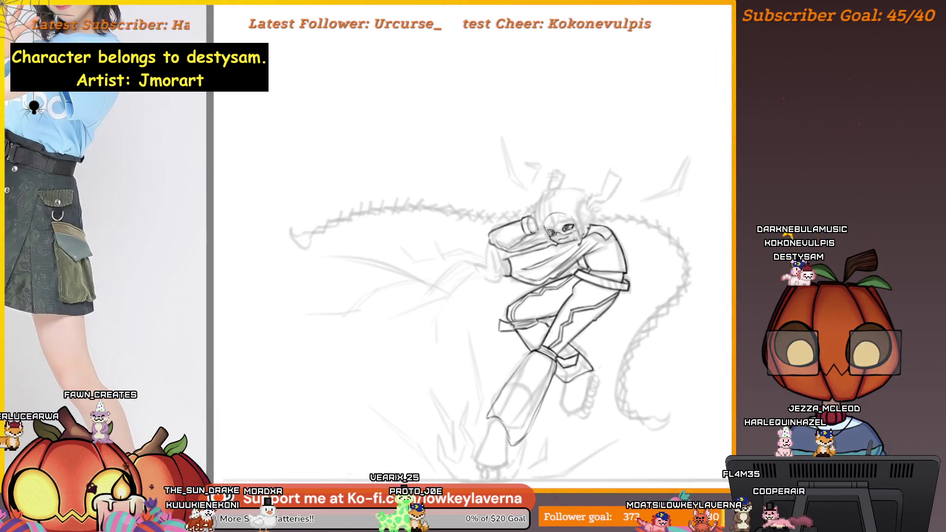
mouse_move(568, 252)
mouse_down()
mouse_move(583, 212)
mouse_move(561, 225)
mouse_up()
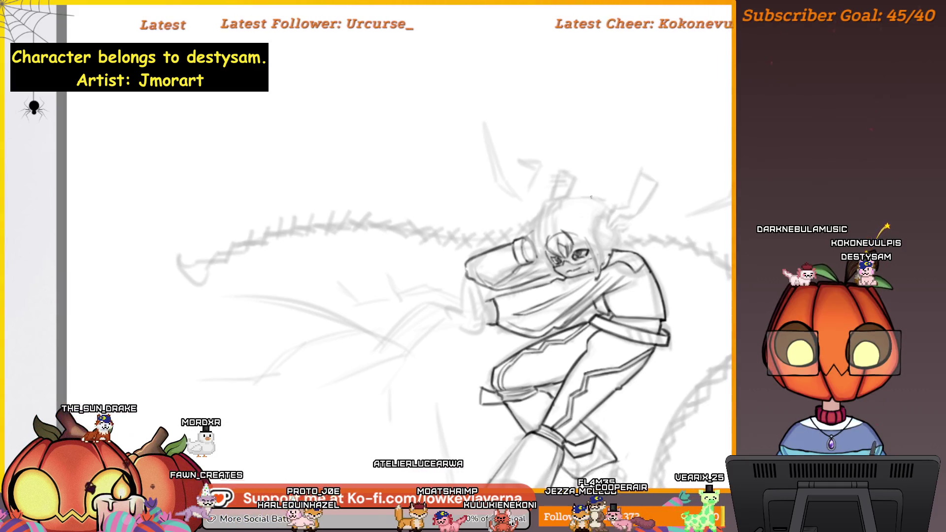
drag(592, 196, 617, 186)
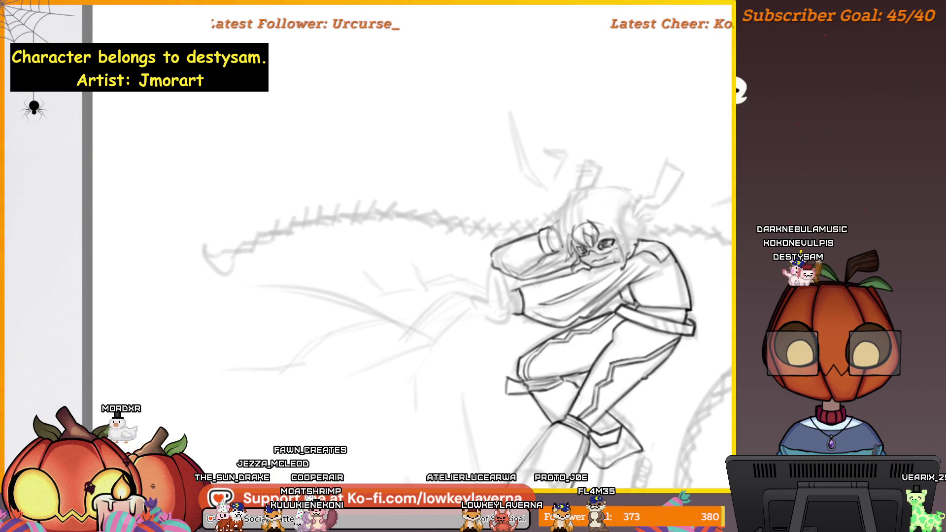
scroll(394, 256, right, 3)
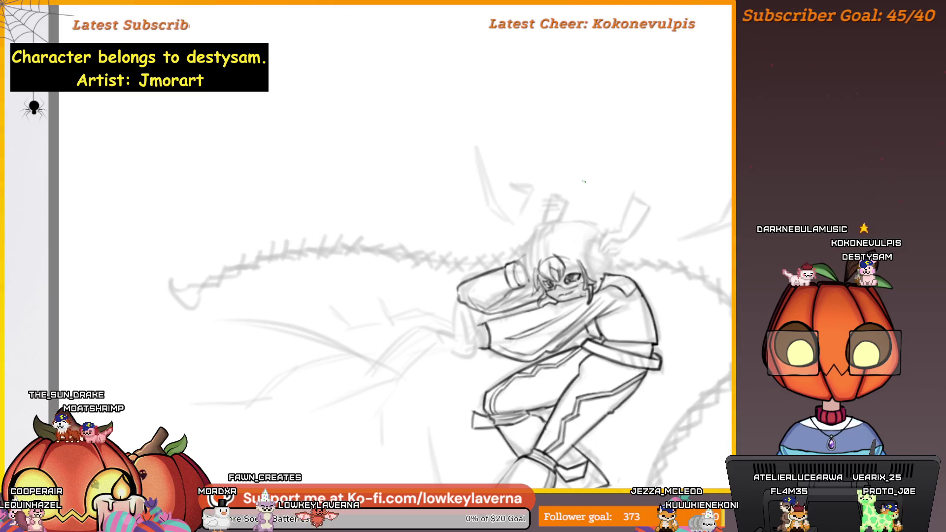
Mirror the view with H and reposition the figure to check the hair and raised arm.
key(h)
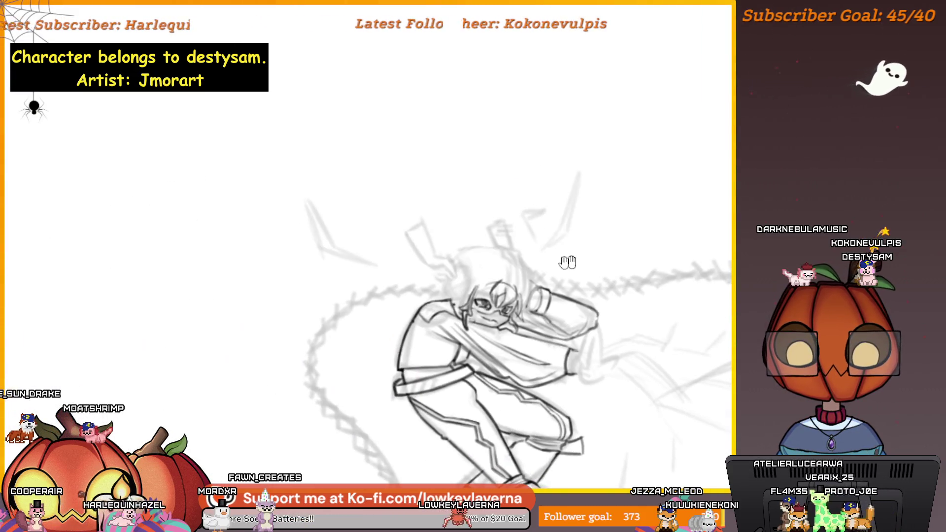
drag(568, 263, 608, 270)
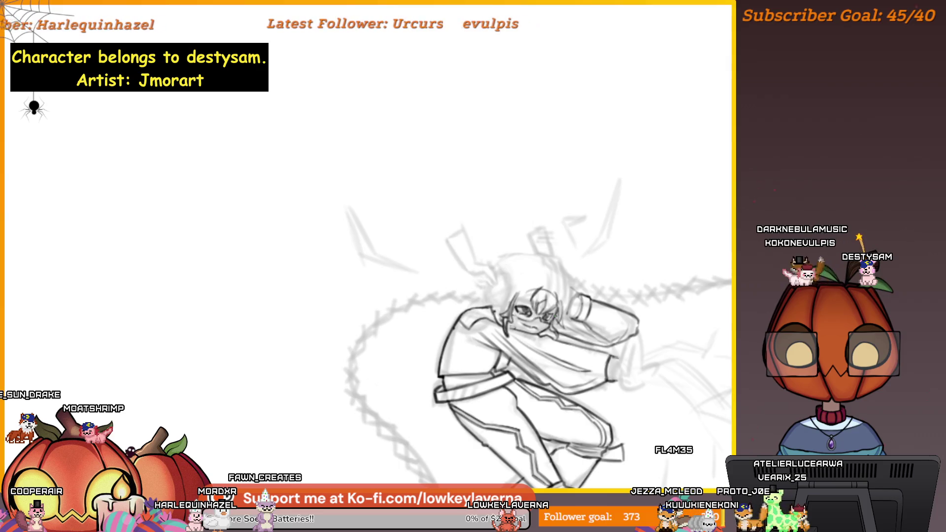
drag(542, 277, 589, 290)
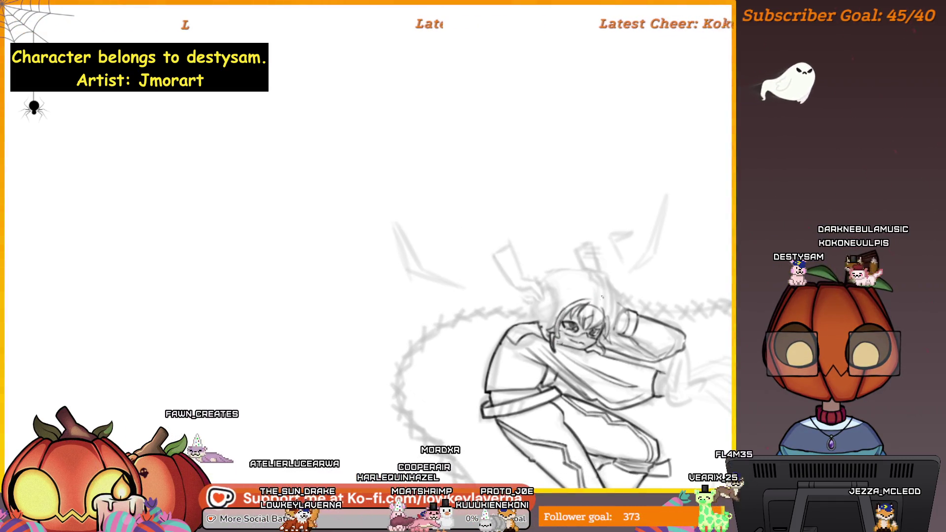
drag(602, 296, 576, 288)
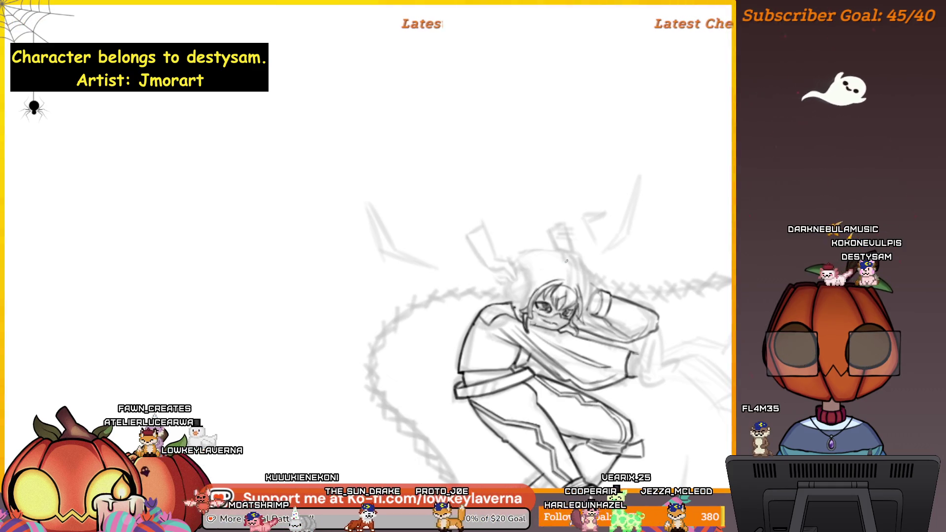
scroll(547, 345, down, 3)
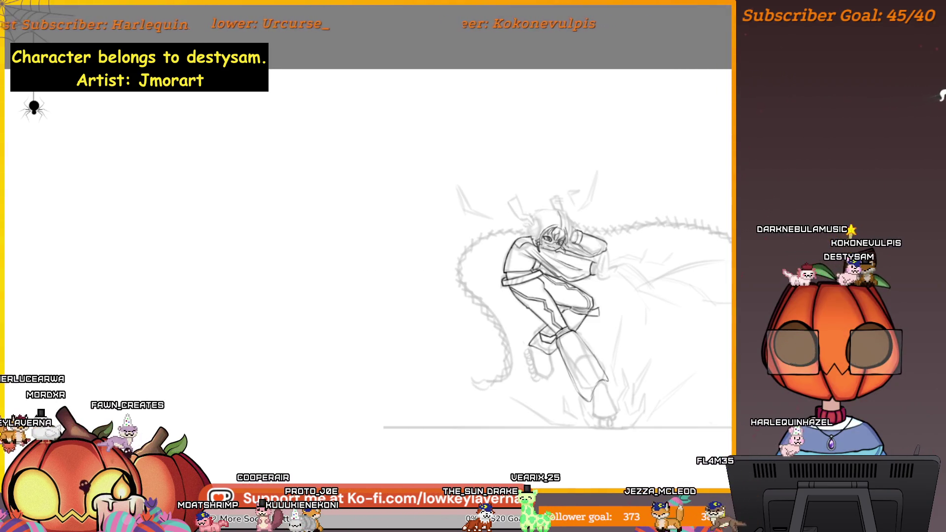
Compare the hair inking against the sketch and shift the figure in view to keep inking bangs.
key(ctrl+z)
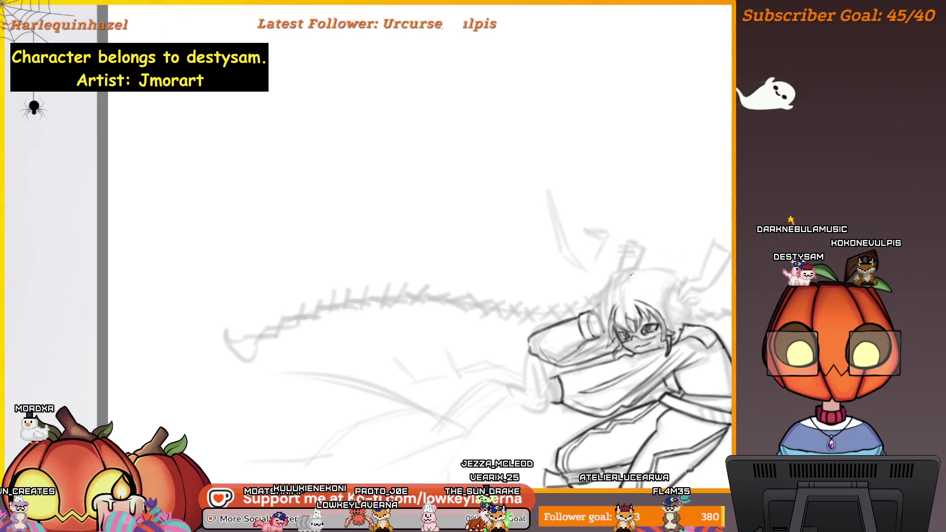
mouse_move(617, 260)
mouse_down()
mouse_move(600, 297)
mouse_move(635, 234)
mouse_move(634, 276)
mouse_move(616, 311)
mouse_up()
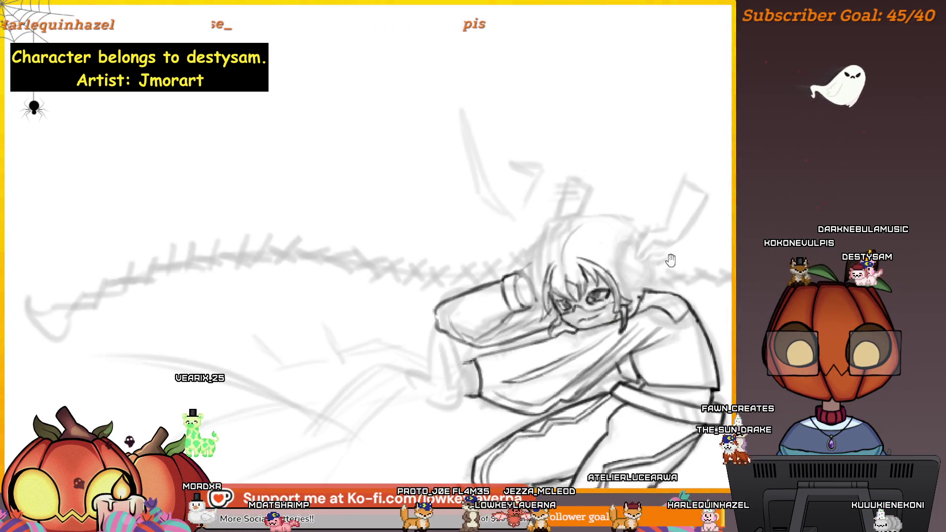
Frame the character's head and sketch headphones over the ear.
drag(671, 260, 636, 288)
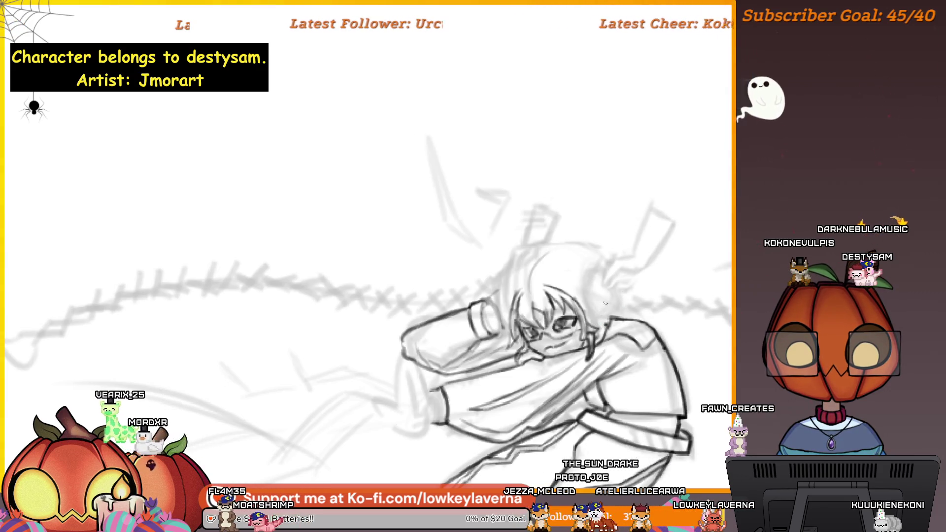
drag(592, 272, 587, 293)
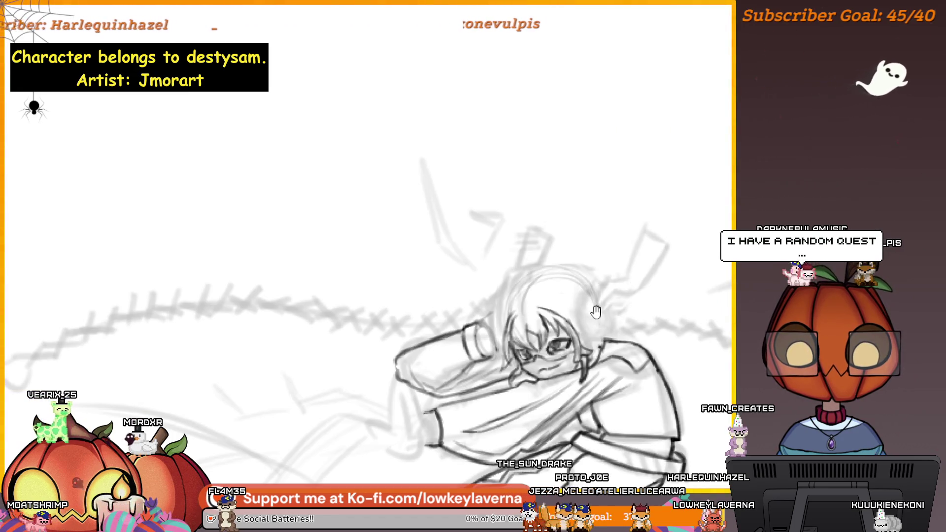
drag(598, 340, 614, 329)
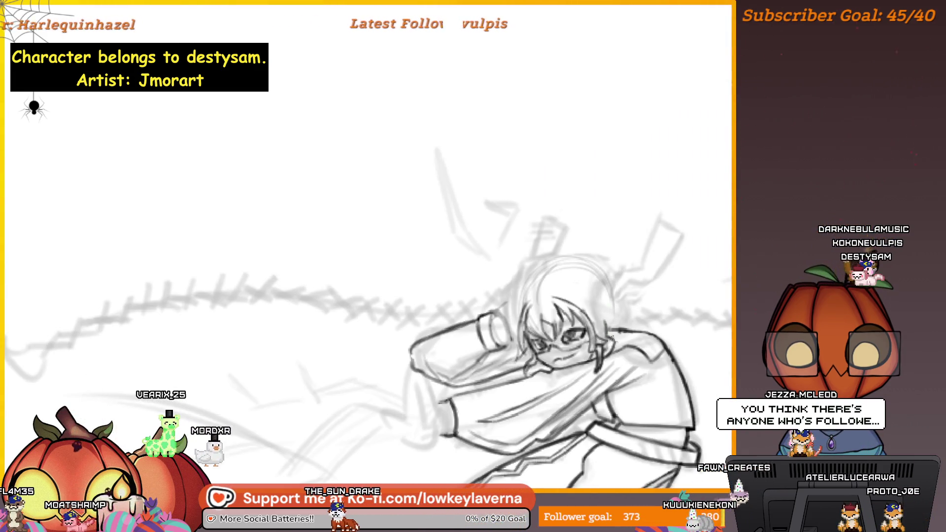
scroll(630, 316, down, 3)
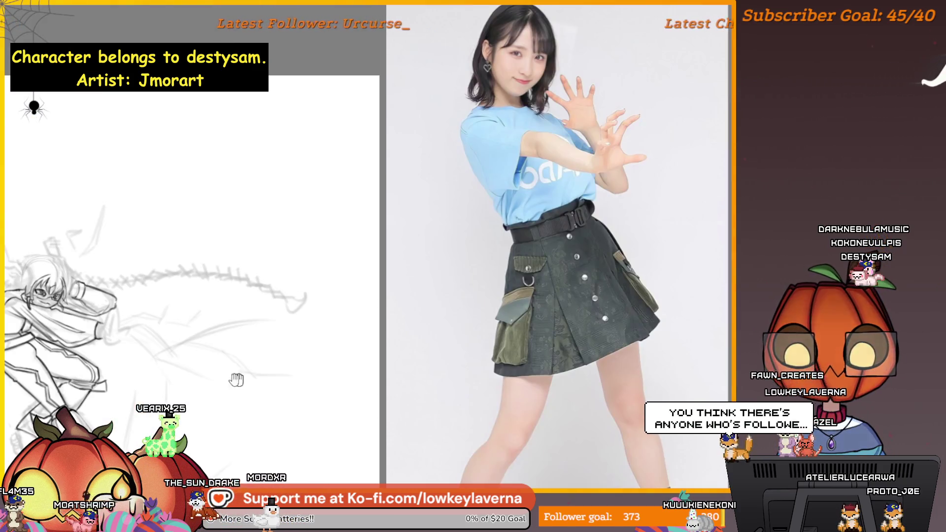
Mirror the canvas with M, zoom and reframe the figure to check it against the reference photo.
key(m)
drag(527, 321, 594, 334)
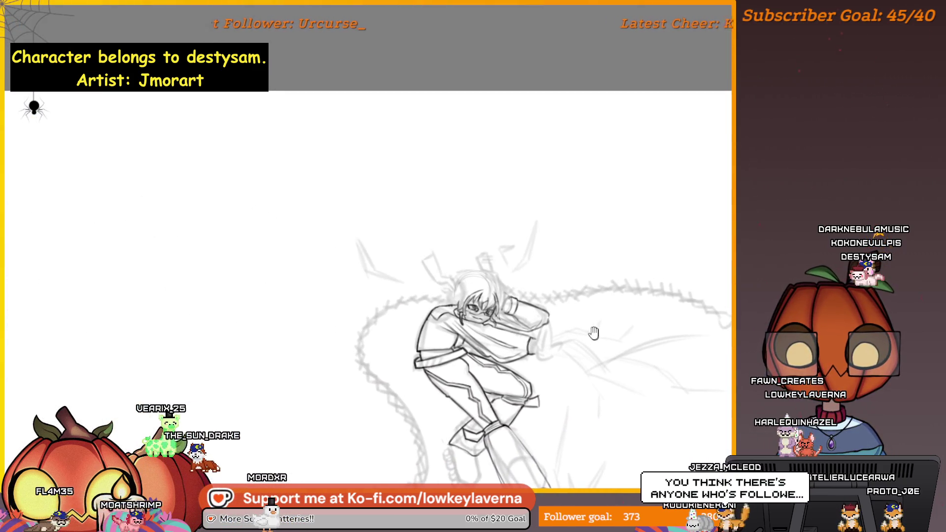
click(452, 309)
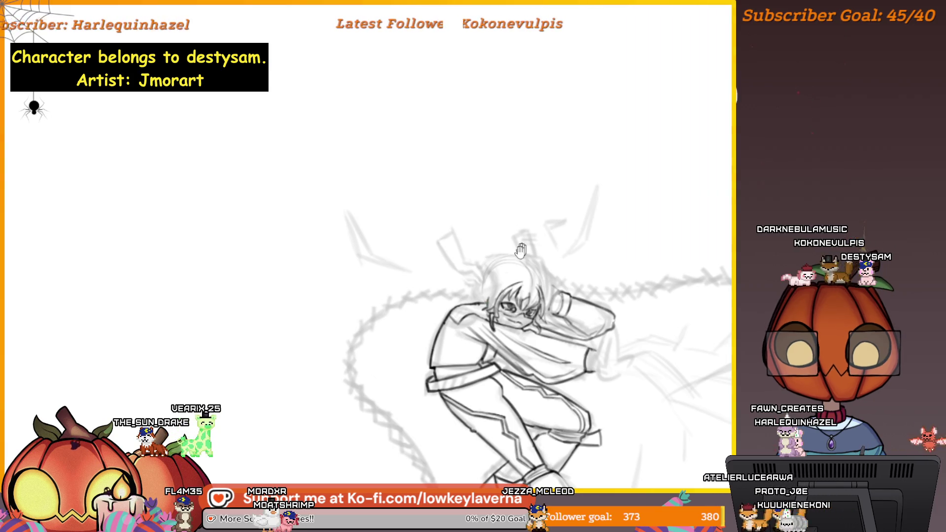
drag(521, 250, 554, 260)
mouse_move(528, 301)
mouse_down()
mouse_move(545, 306)
mouse_move(565, 294)
mouse_up()
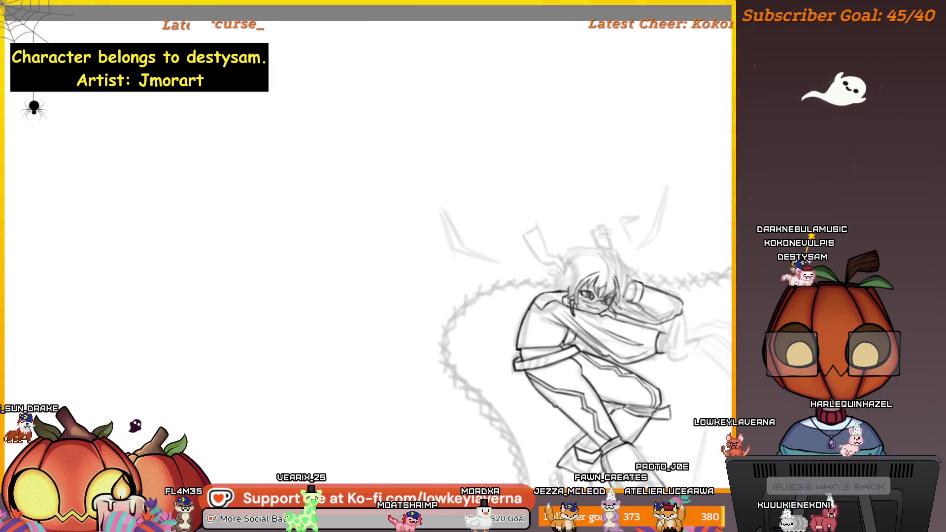
drag(628, 243, 635, 268)
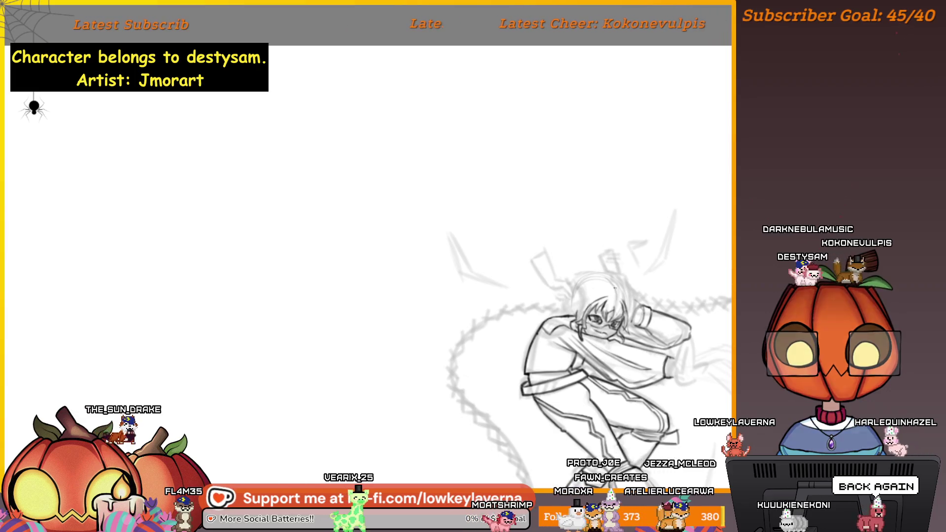
drag(603, 201, 566, 212)
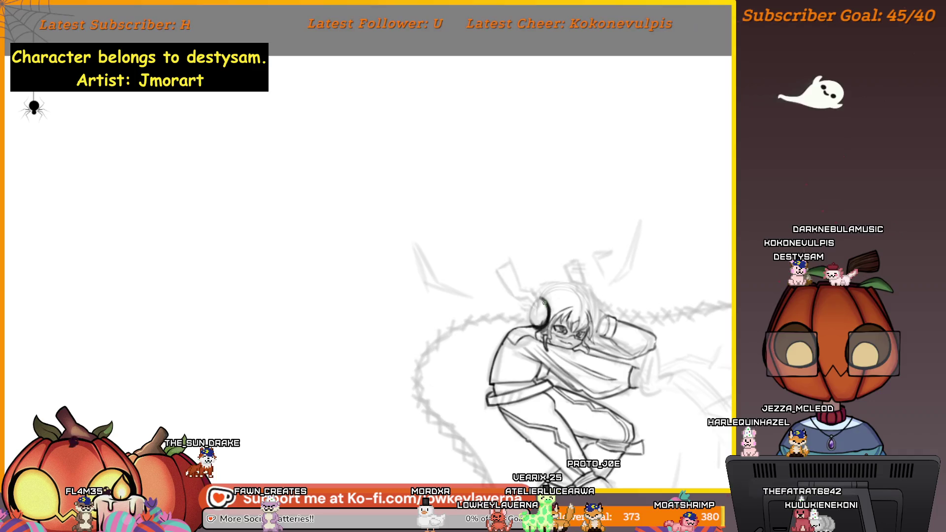
scroll(544, 302, up, 1)
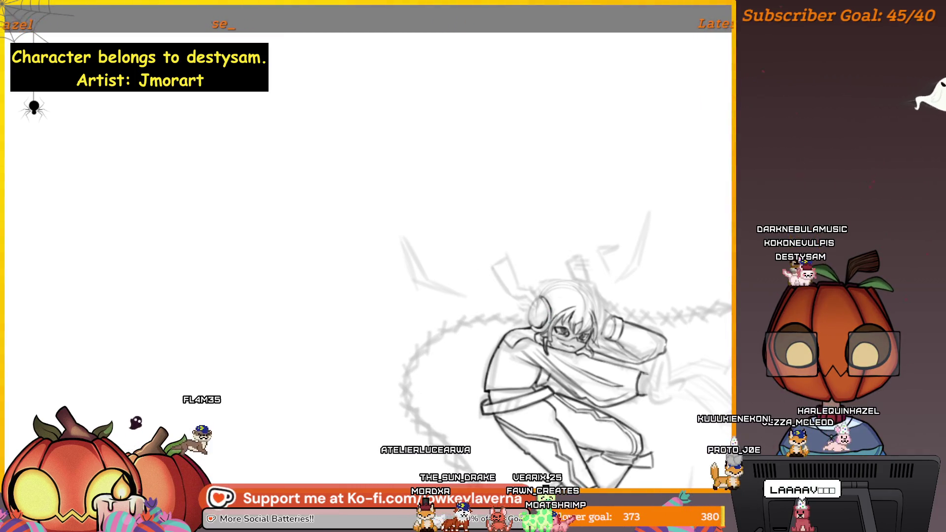
scroll(566, 242, down, 3)
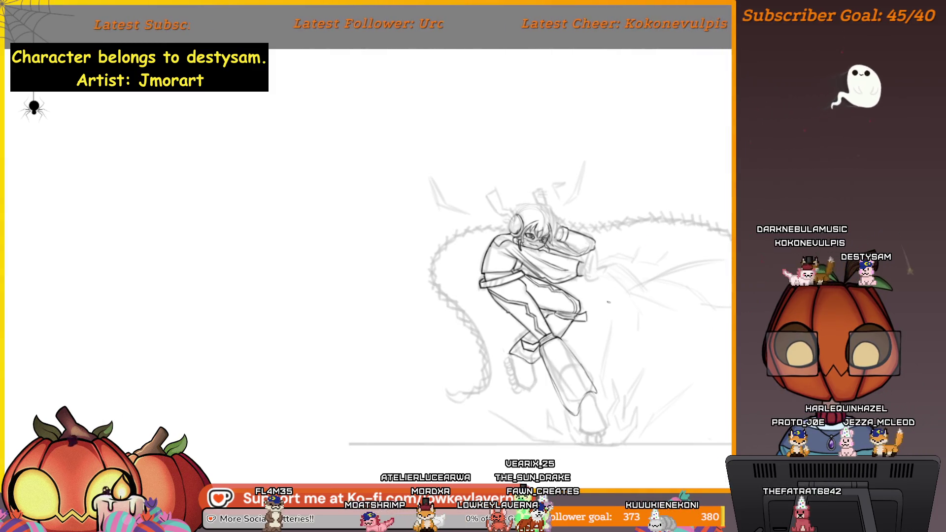
key(h)
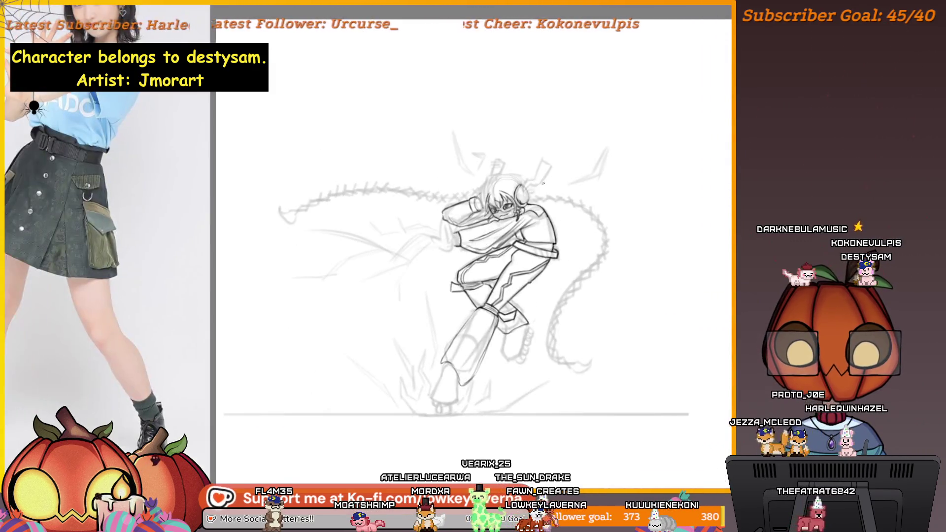
click(531, 186)
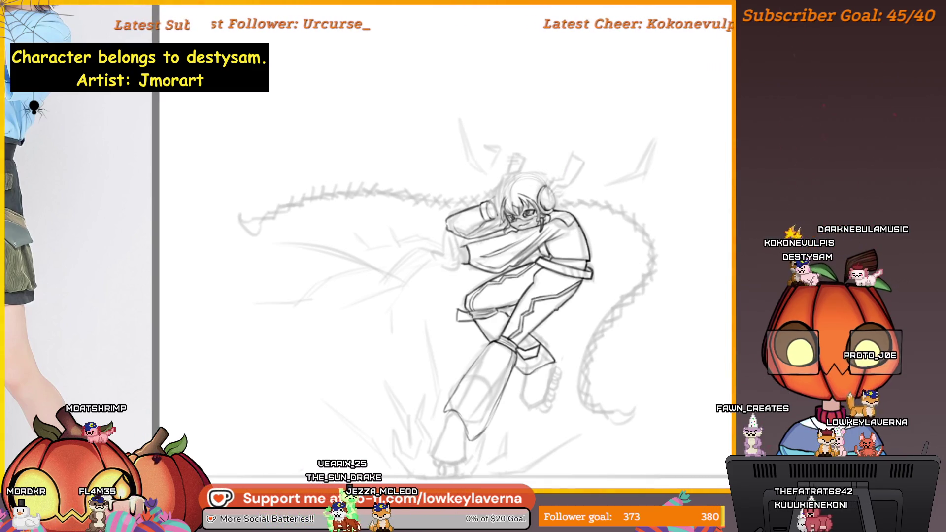
scroll(523, 206, up, 5)
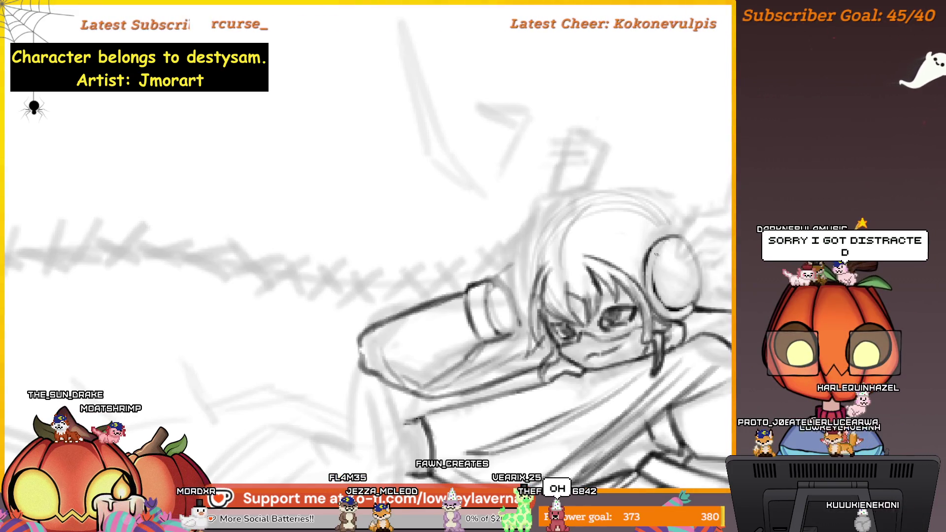
Reframe and zoom around the head to redraw the headphone and face lines.
drag(656, 254, 636, 259)
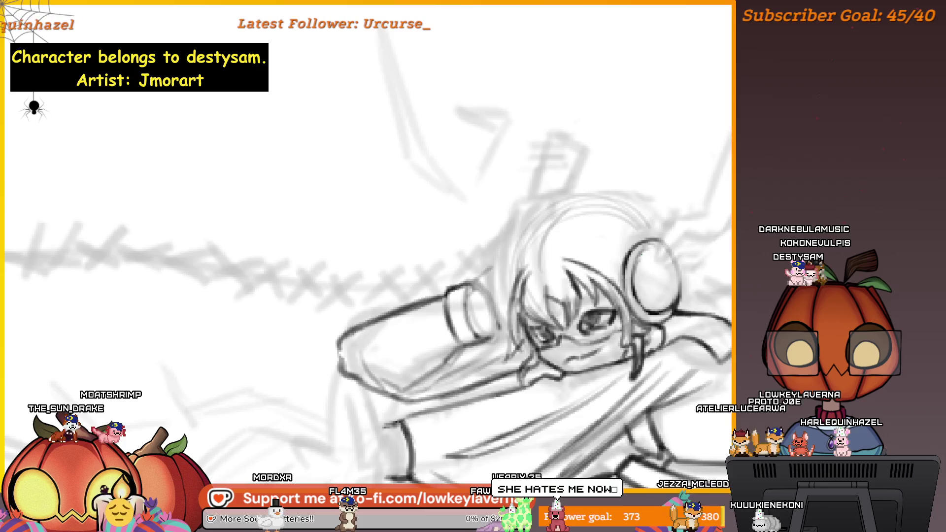
drag(493, 272, 509, 263)
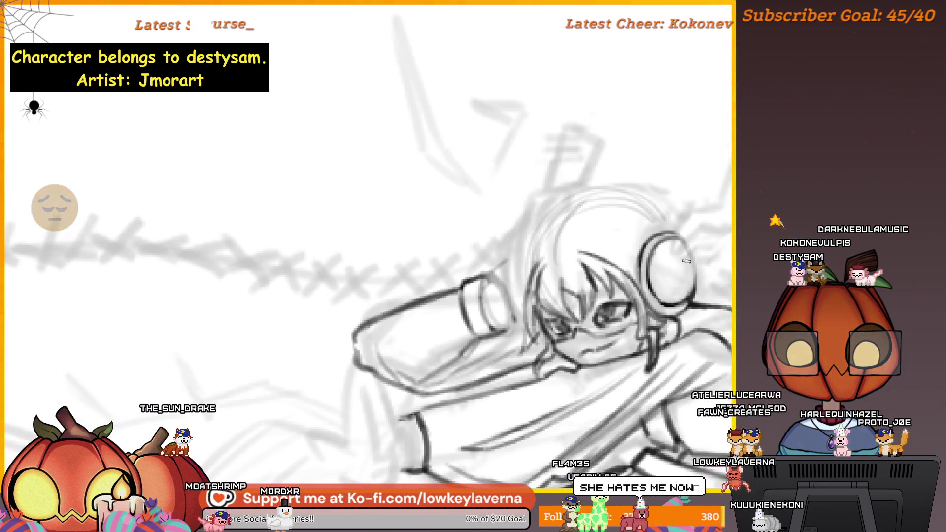
scroll(687, 260, down, 3)
scroll(690, 229, up, 10)
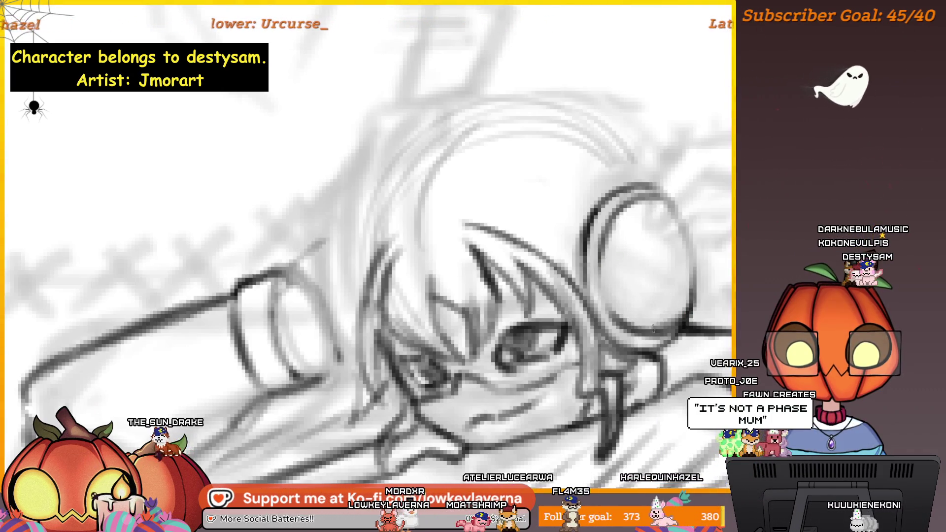
scroll(653, 329, down, 8)
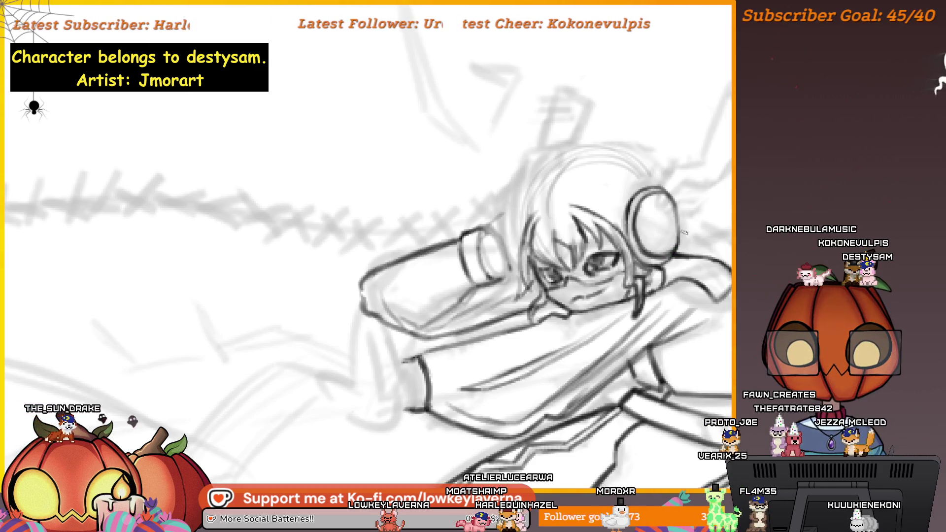
scroll(684, 232, down, 5)
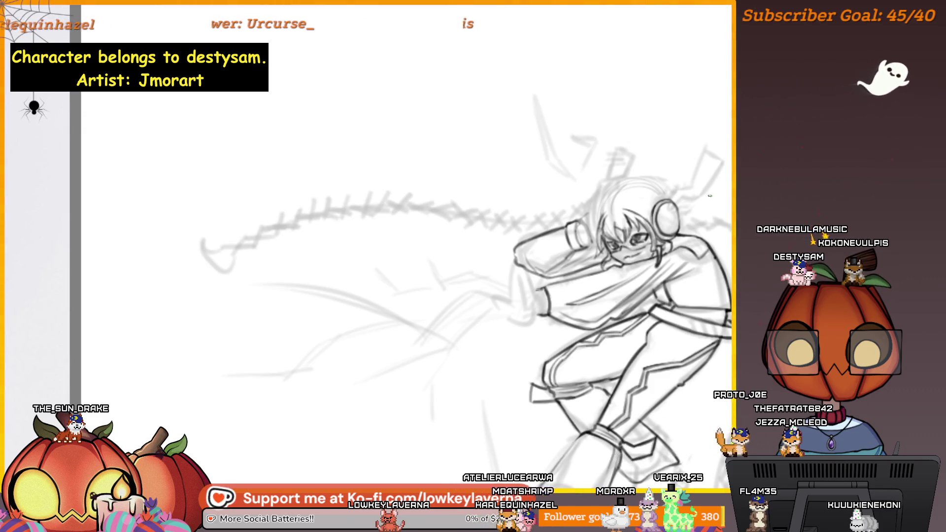
Flip the canvas back with M, then resize and commit the headphone and head transforms.
key(m)
key(m)
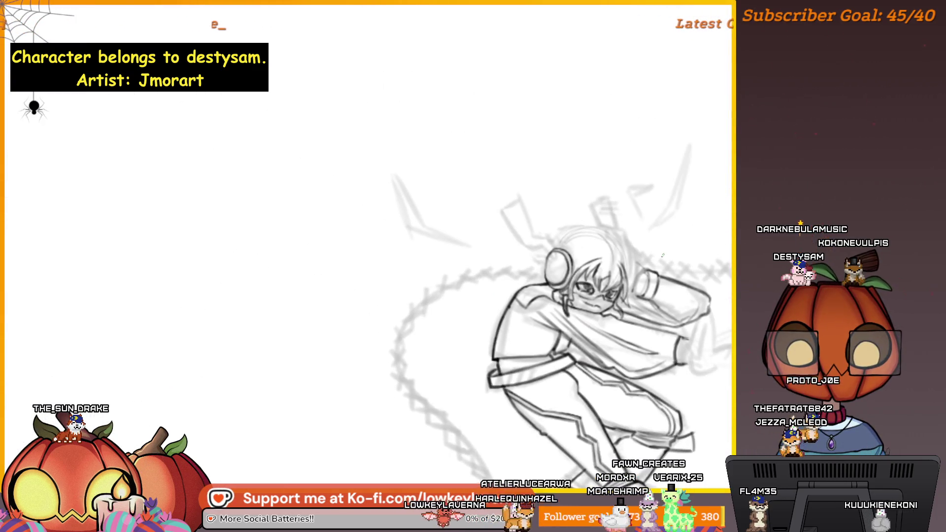
scroll(577, 271, up, 5)
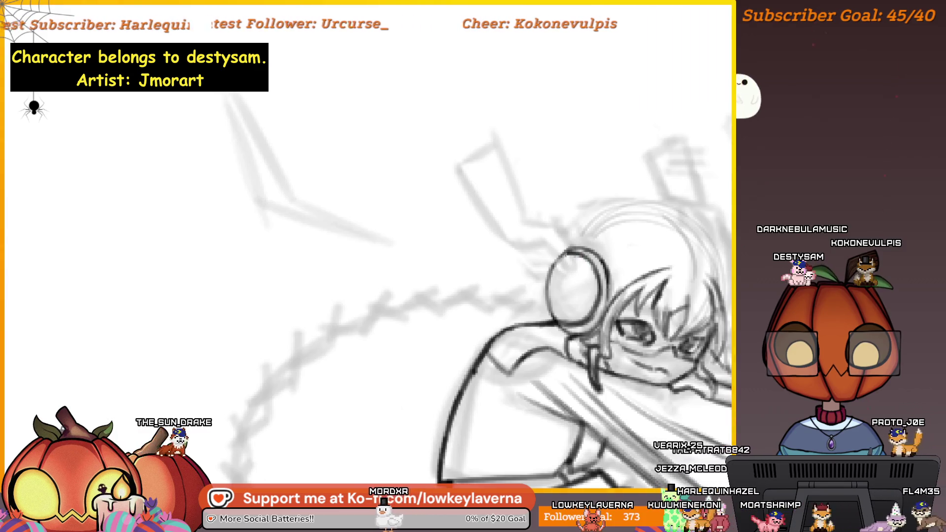
scroll(610, 224, down, 5)
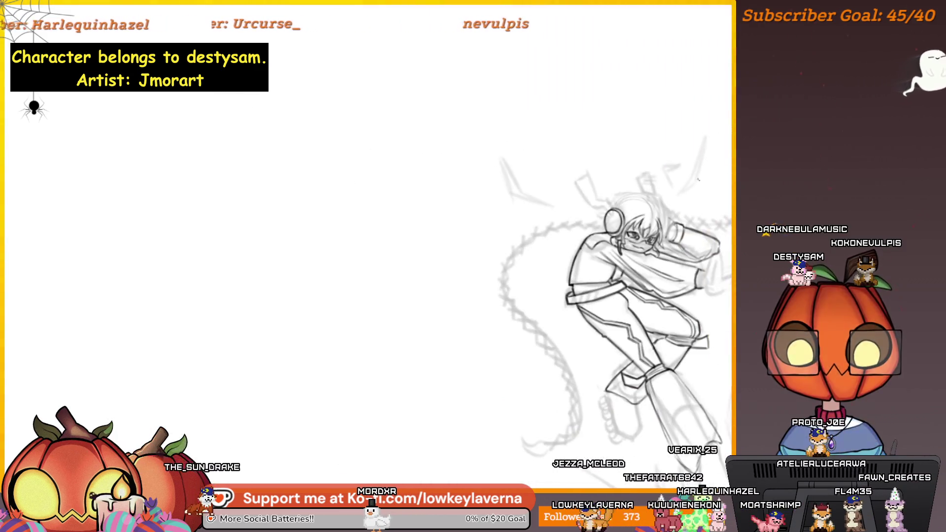
scroll(571, 103, down, 3)
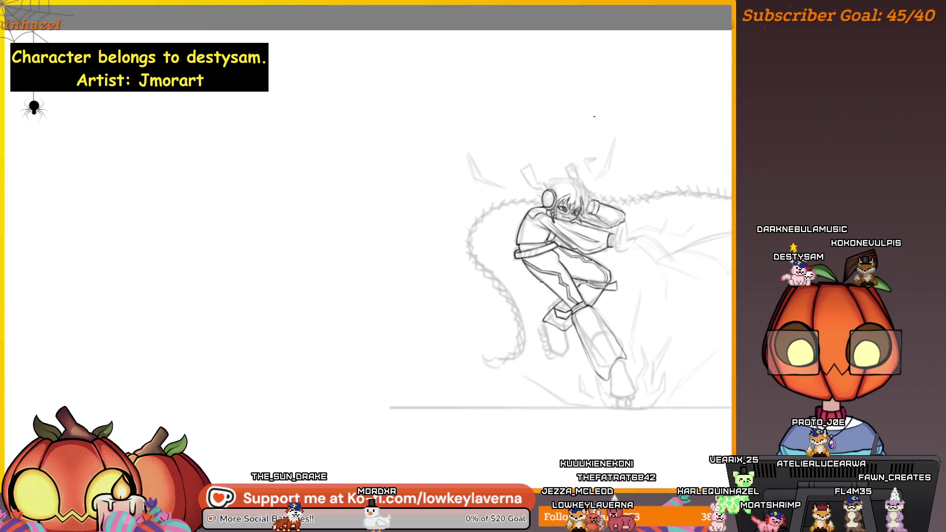
scroll(565, 186, up, 2)
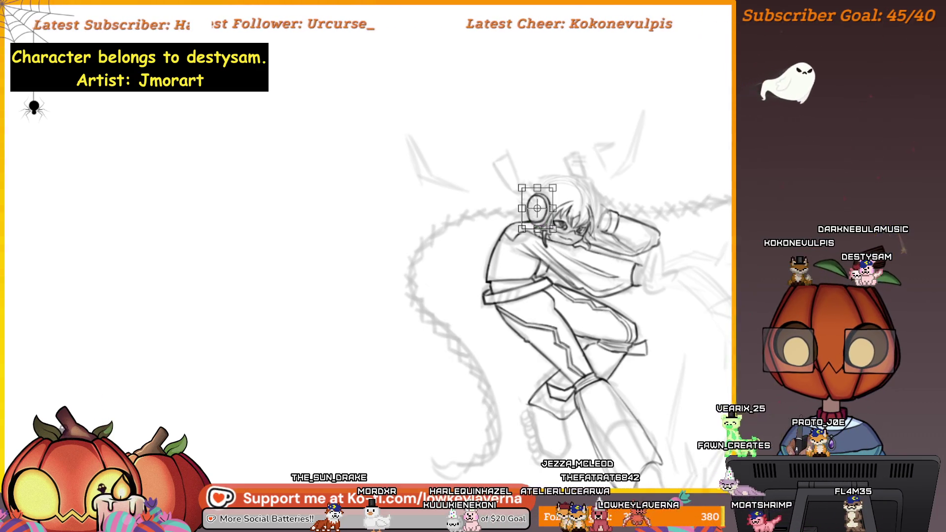
key(Return)
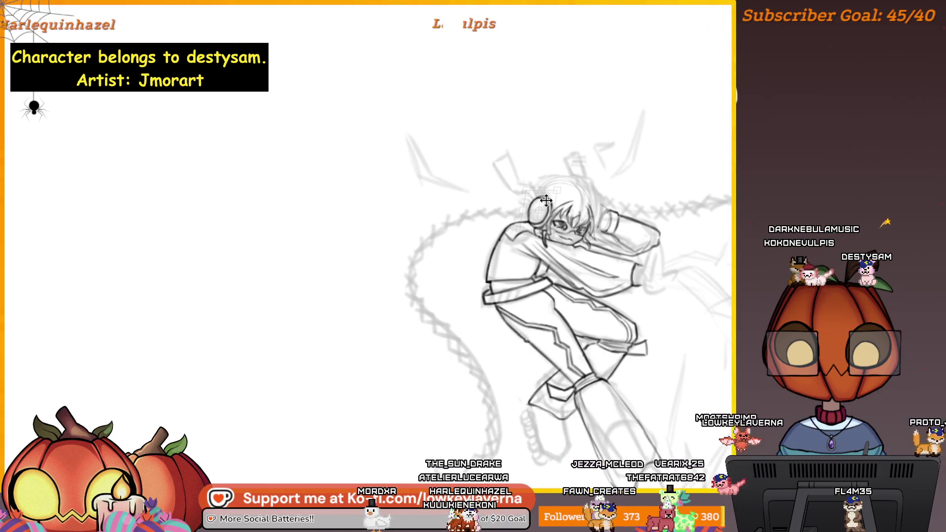
scroll(592, 149, down, 3)
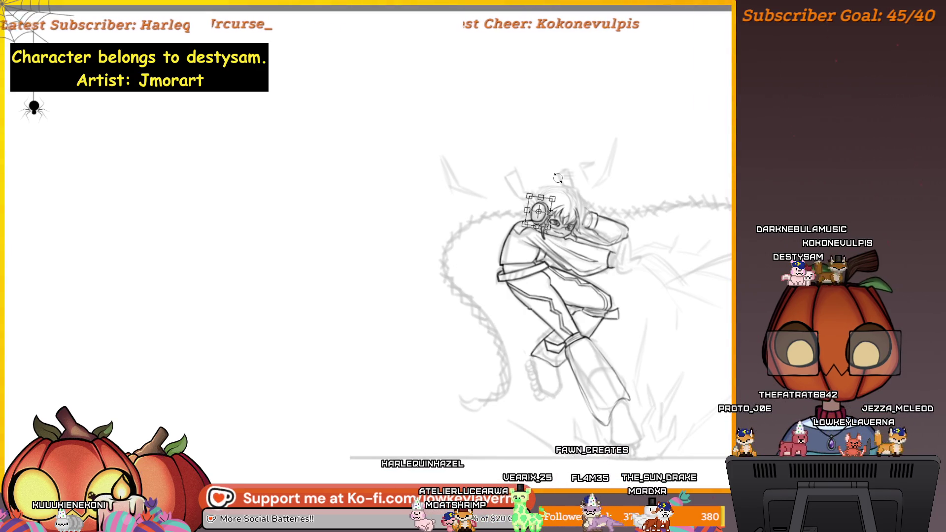
key(Return)
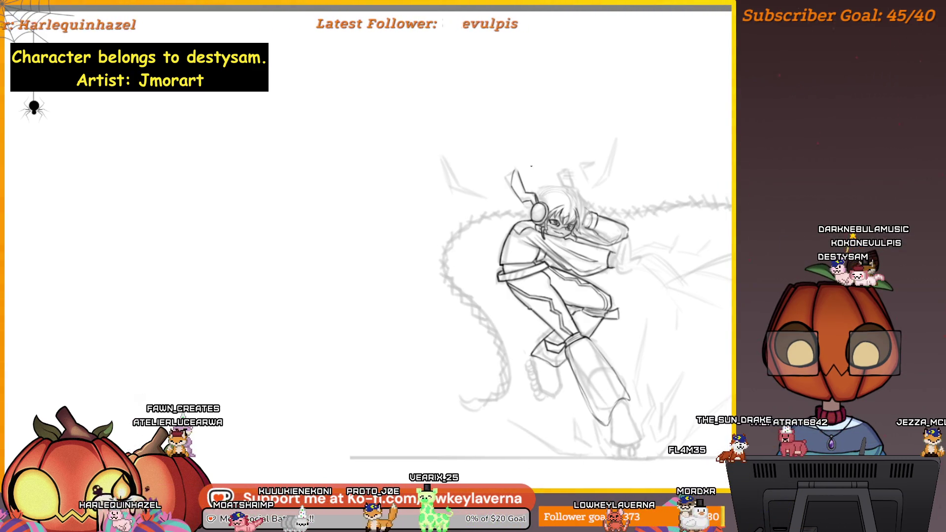
Mirror the canvas with M, centre the flipped figure, and zoom to show it beside the reference photo.
key(m)
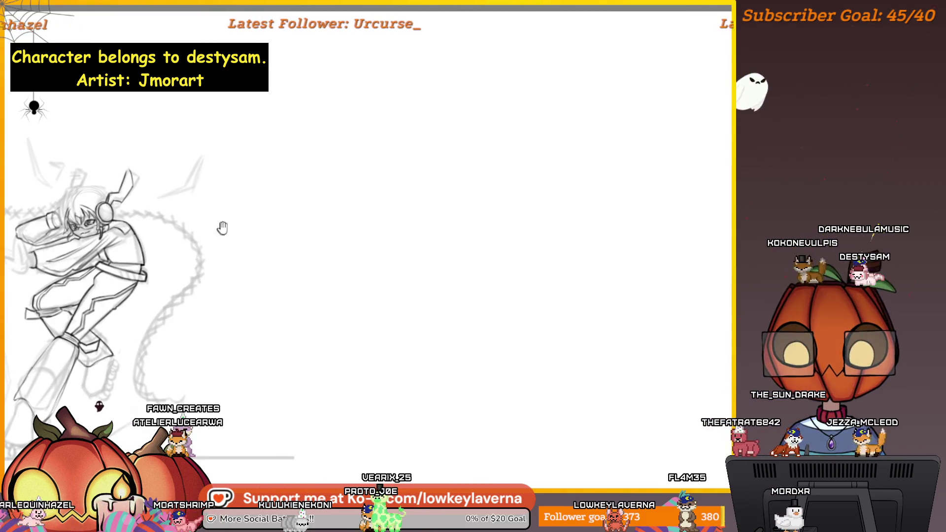
drag(222, 228, 556, 212)
scroll(499, 277, up, 5)
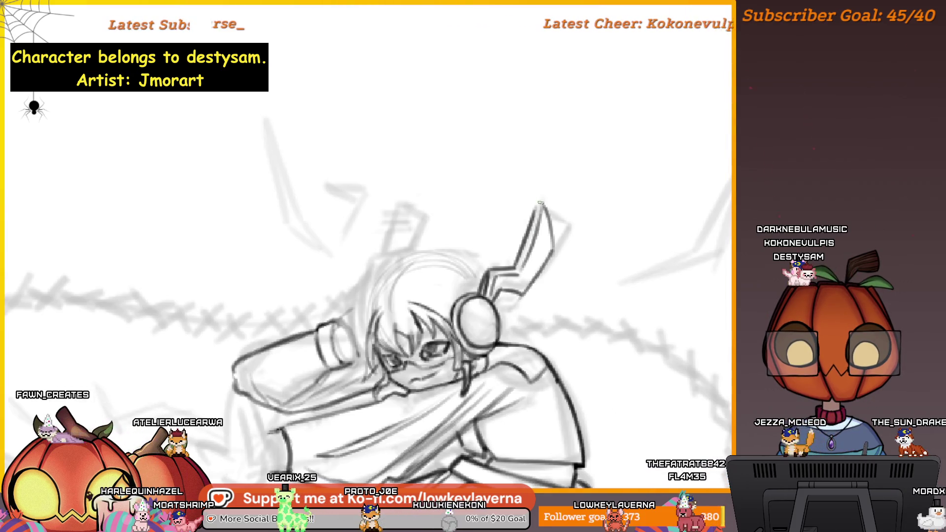
scroll(523, 267, down, 3)
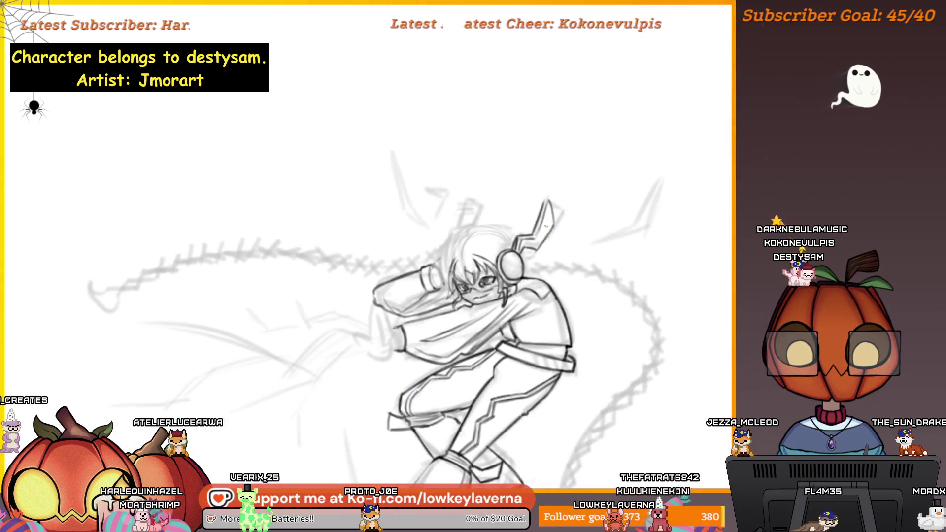
scroll(545, 226, up, 1)
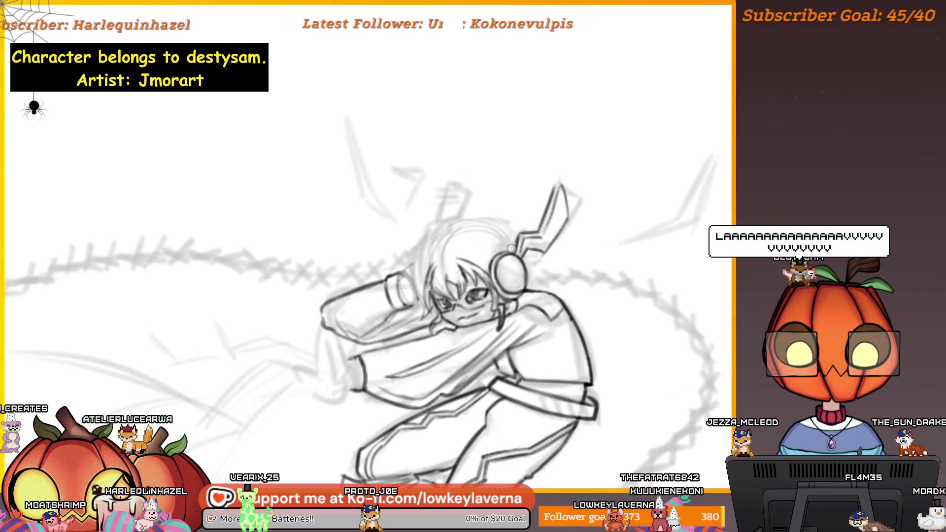
scroll(572, 216, down, 3)
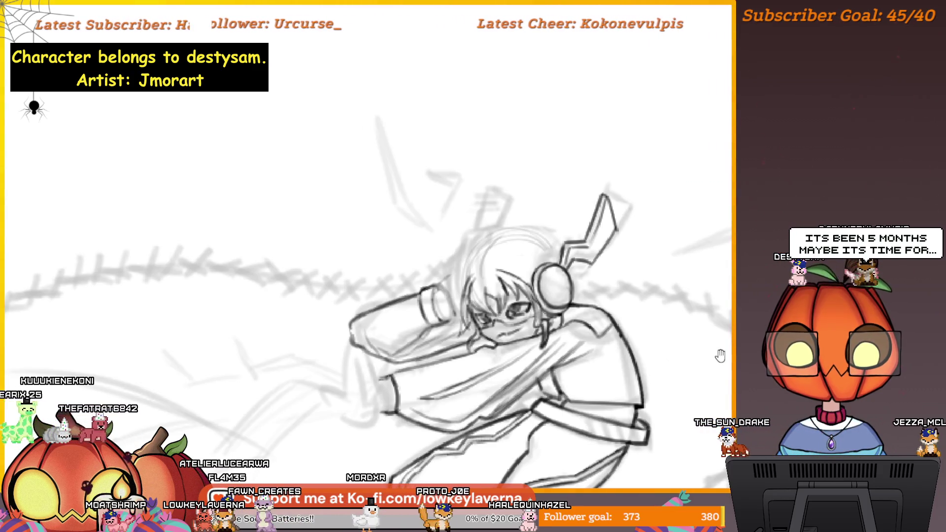
Sketch small practice shapes on blank paper beside the character, redrawing one over-long side.
mouse_move(718, 369)
mouse_down()
mouse_move(518, 386)
mouse_move(554, 339)
mouse_up()
drag(596, 217, 585, 288)
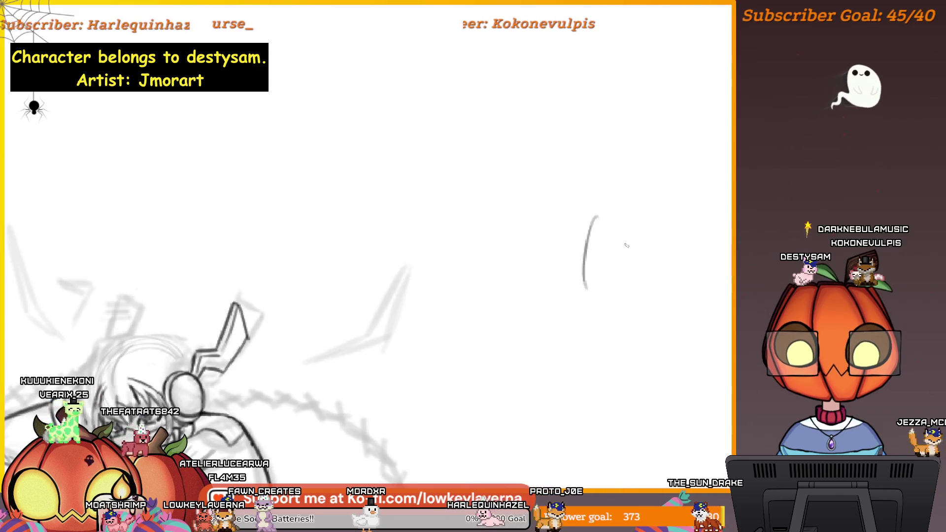
drag(628, 217, 626, 276)
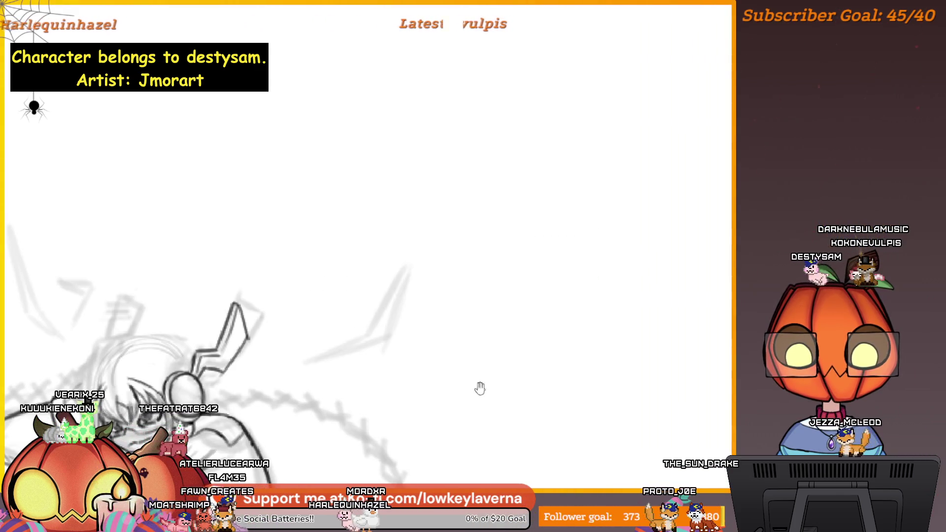
mouse_move(480, 388)
mouse_down()
mouse_move(629, 333)
mouse_move(511, 367)
mouse_up()
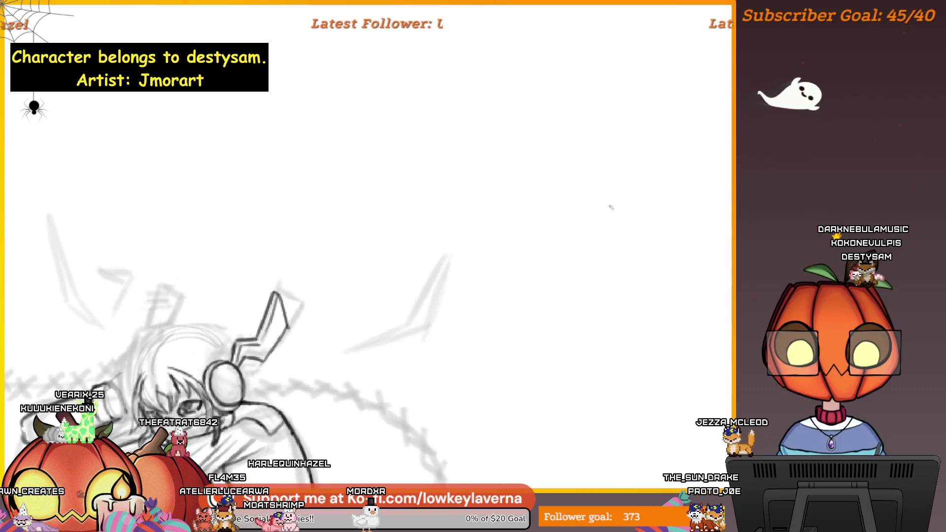
drag(656, 204, 646, 203)
mouse_move(605, 248)
mouse_down()
mouse_move(631, 197)
mouse_move(609, 227)
mouse_up()
key(ctrl+z)
mouse_move(663, 184)
mouse_down()
mouse_move(660, 214)
mouse_move(601, 260)
mouse_up()
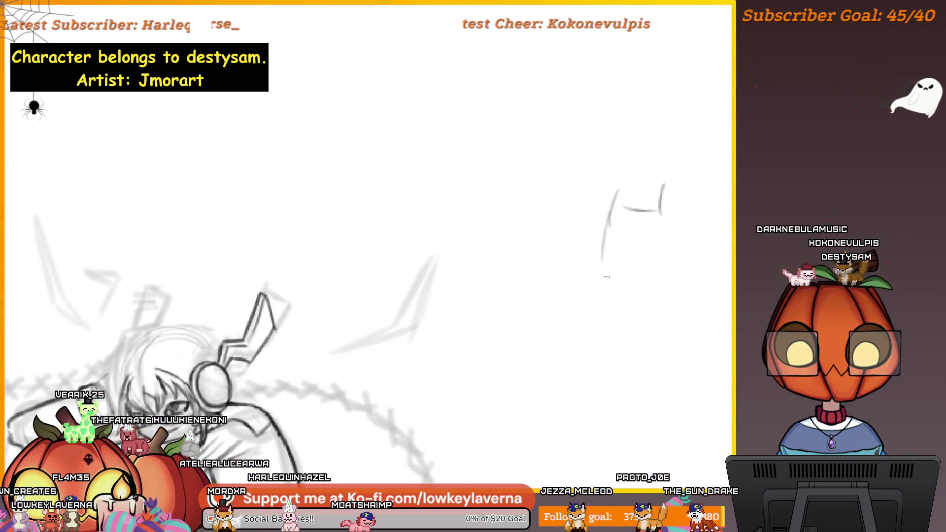
drag(660, 293, 654, 280)
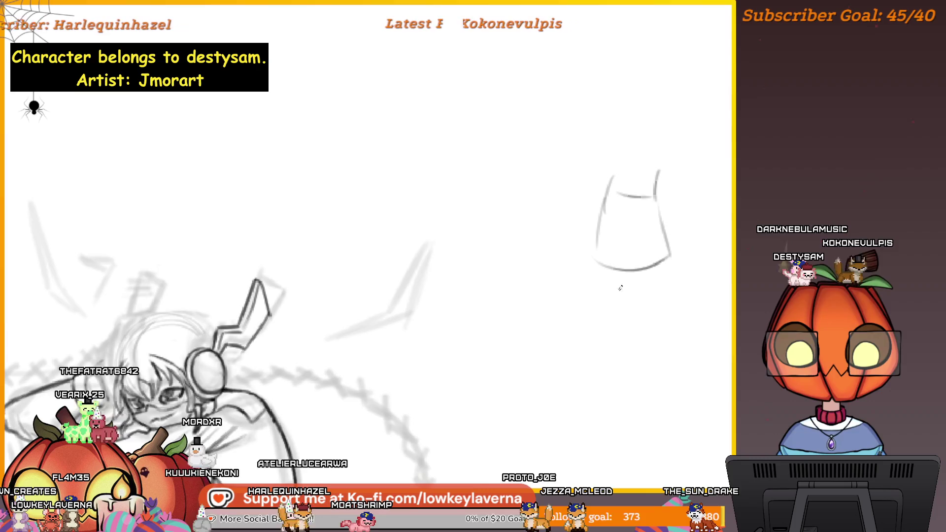
drag(585, 345, 636, 339)
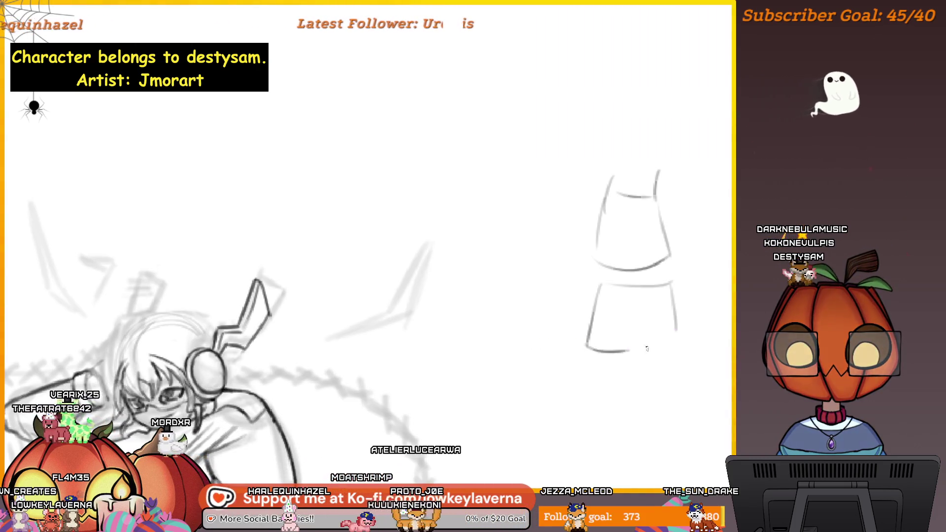
mouse_move(674, 301)
mouse_down()
mouse_move(681, 342)
mouse_move(722, 312)
mouse_up()
scroll(695, 321, down, 2)
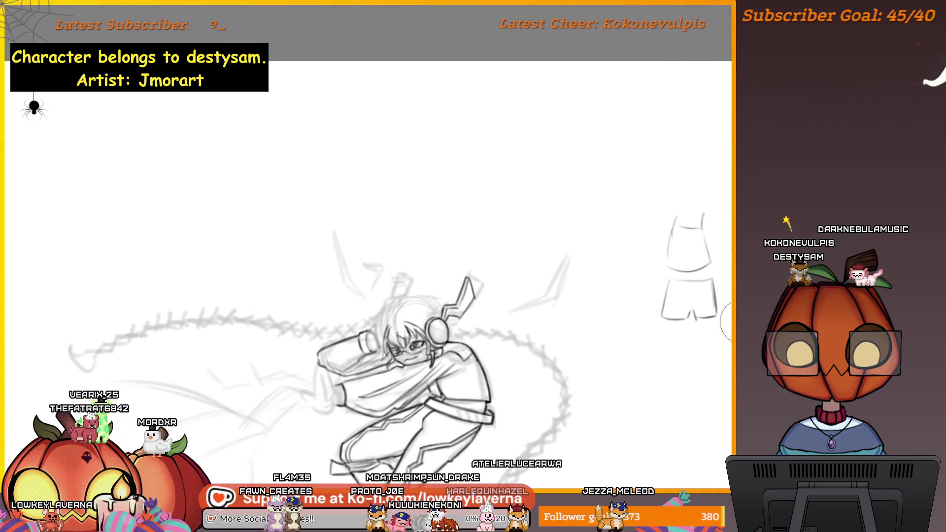
scroll(688, 363, up, 1)
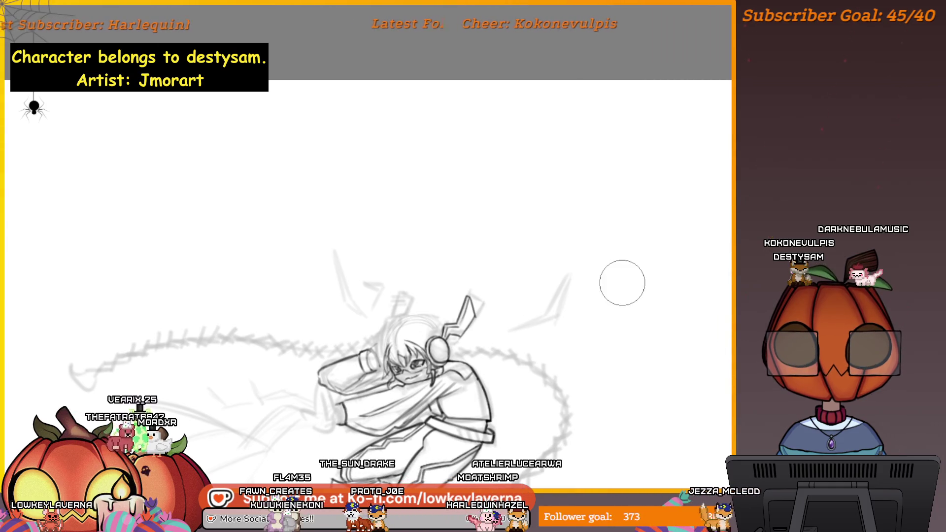
Draw a first pair of round glasses with highlight streaks and inner rims in both lenses.
drag(622, 283, 701, 184)
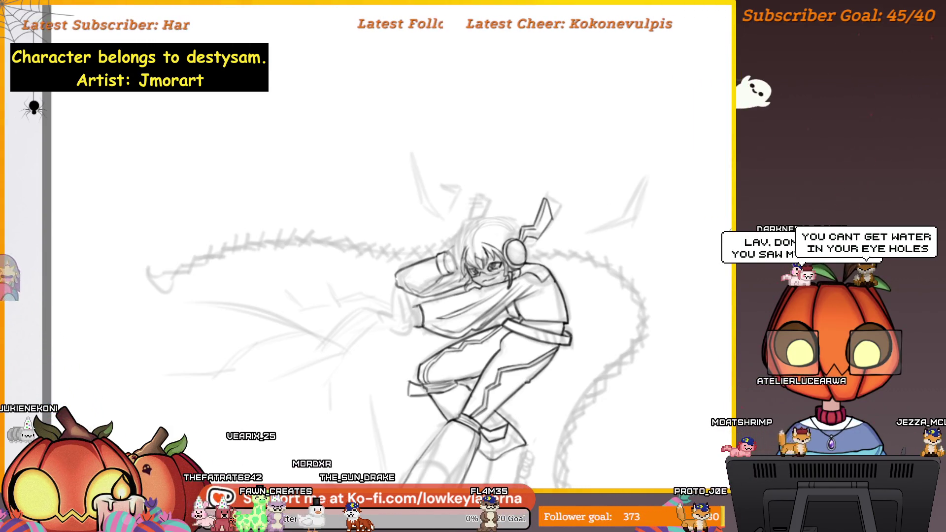
scroll(653, 213, up, 3)
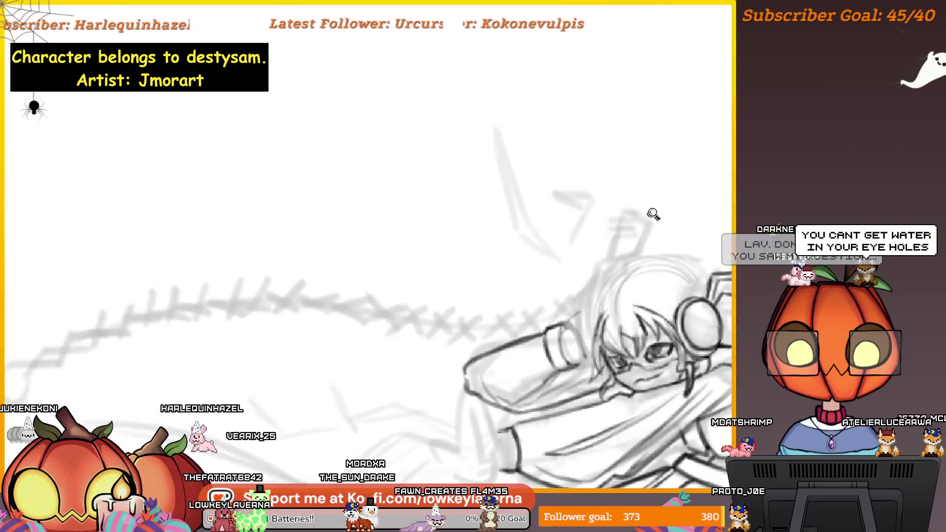
mouse_move(653, 214)
mouse_down()
mouse_move(665, 249)
mouse_move(641, 241)
mouse_move(619, 336)
mouse_move(616, 276)
mouse_up()
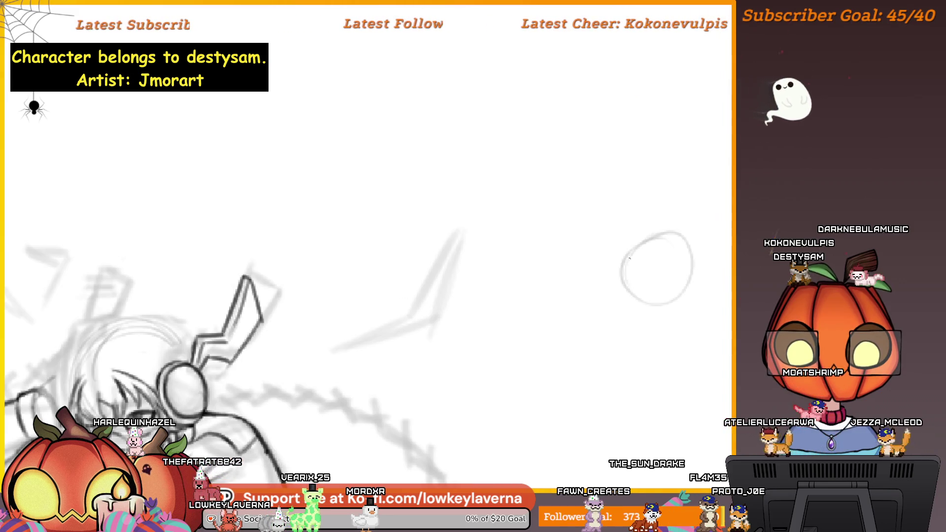
mouse_move(698, 275)
mouse_down()
mouse_move(655, 279)
mouse_move(646, 295)
mouse_move(649, 266)
mouse_up()
drag(623, 316, 670, 283)
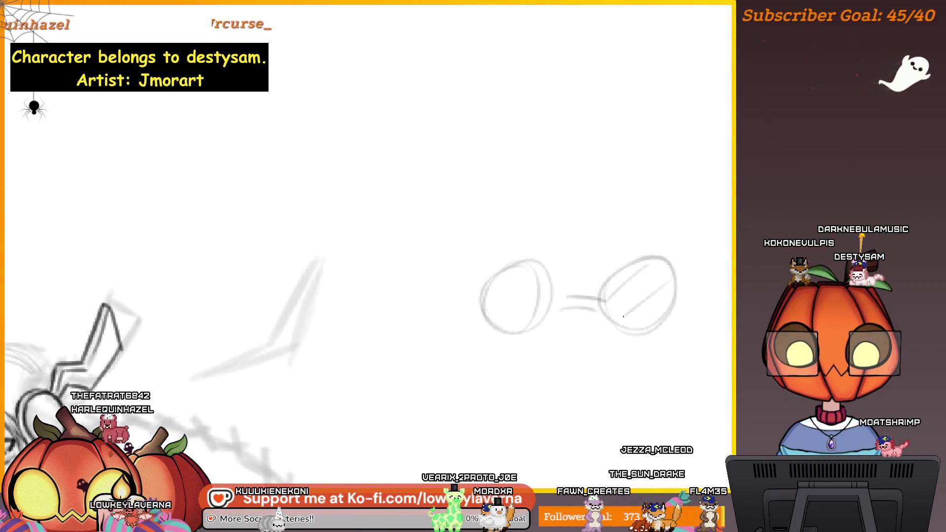
mouse_move(494, 325)
mouse_down()
mouse_move(526, 288)
mouse_move(539, 320)
mouse_up()
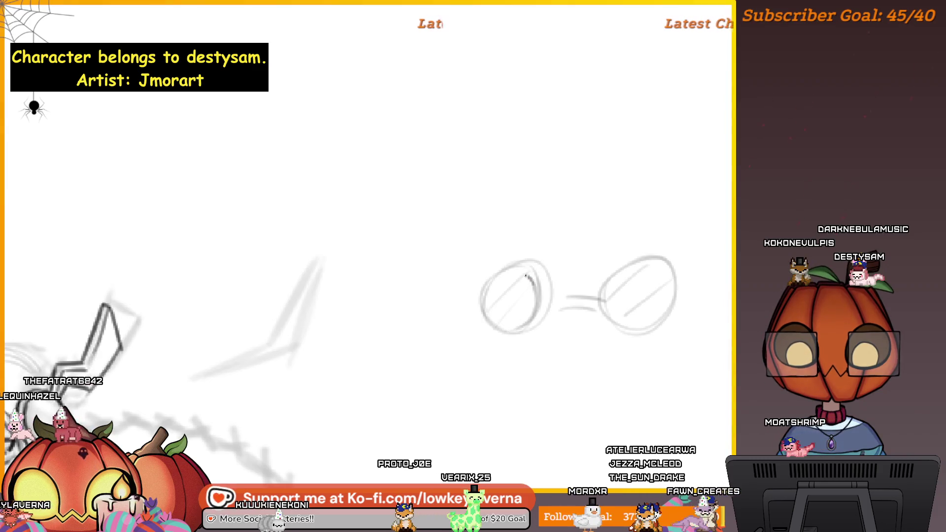
drag(659, 264, 664, 320)
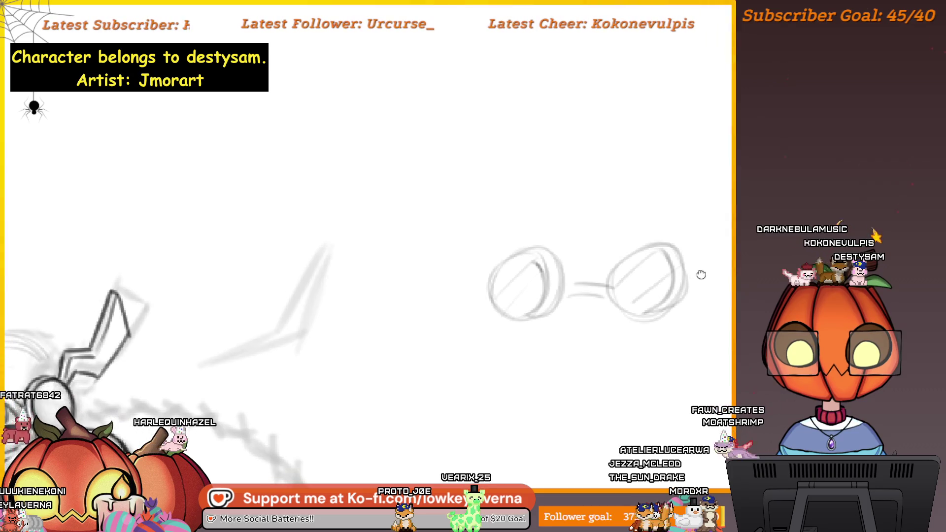
Draw a second pair of glasses below with a wavy bridge and diagonal shine hatching.
mouse_move(549, 396)
mouse_down()
mouse_move(560, 275)
mouse_move(590, 286)
mouse_move(547, 253)
mouse_move(493, 300)
mouse_move(563, 345)
mouse_move(580, 322)
mouse_up()
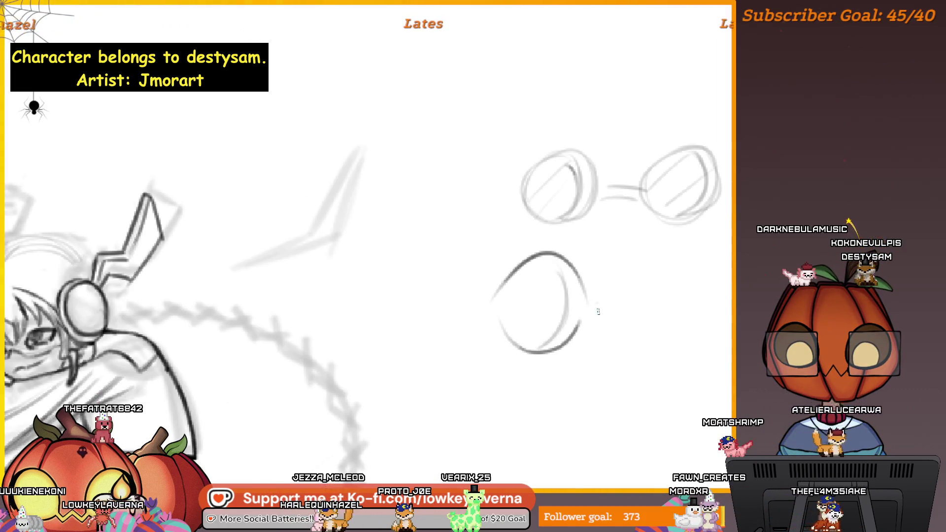
mouse_move(604, 320)
mouse_down()
mouse_move(591, 307)
mouse_move(605, 320)
mouse_up()
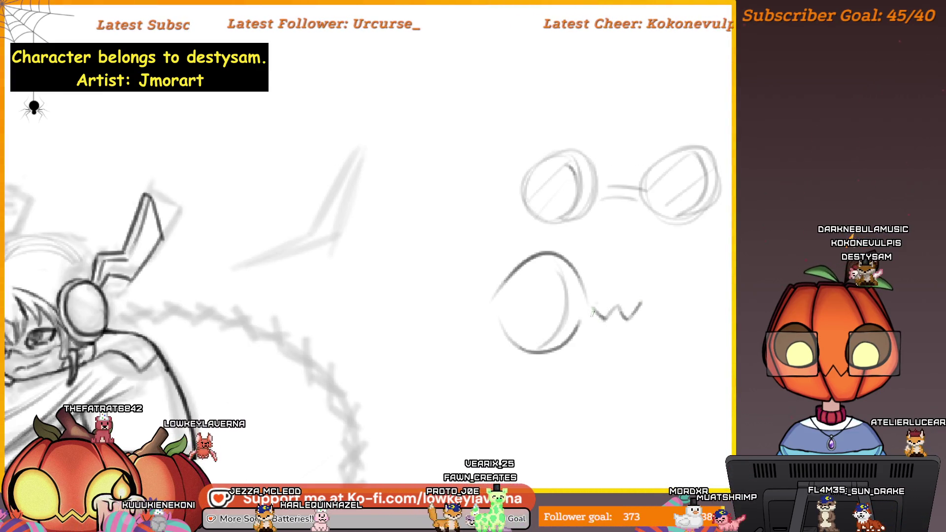
drag(689, 294, 598, 320)
drag(662, 303, 665, 330)
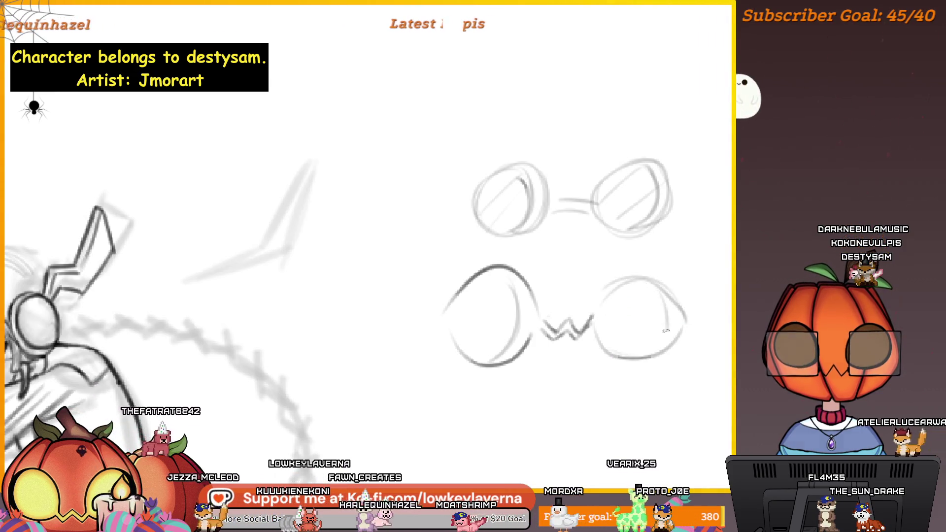
drag(474, 307, 494, 295)
drag(452, 363, 512, 315)
drag(599, 321, 641, 290)
drag(607, 346, 662, 315)
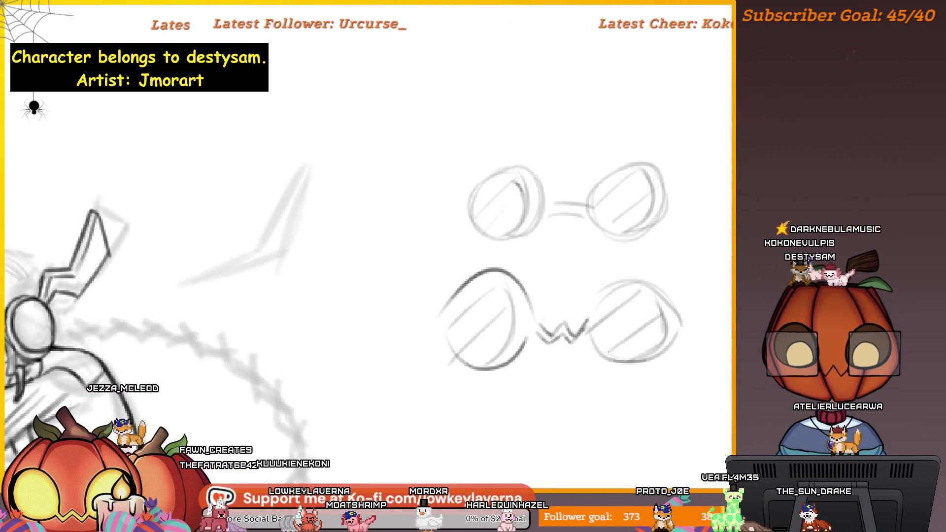
drag(634, 395, 670, 369)
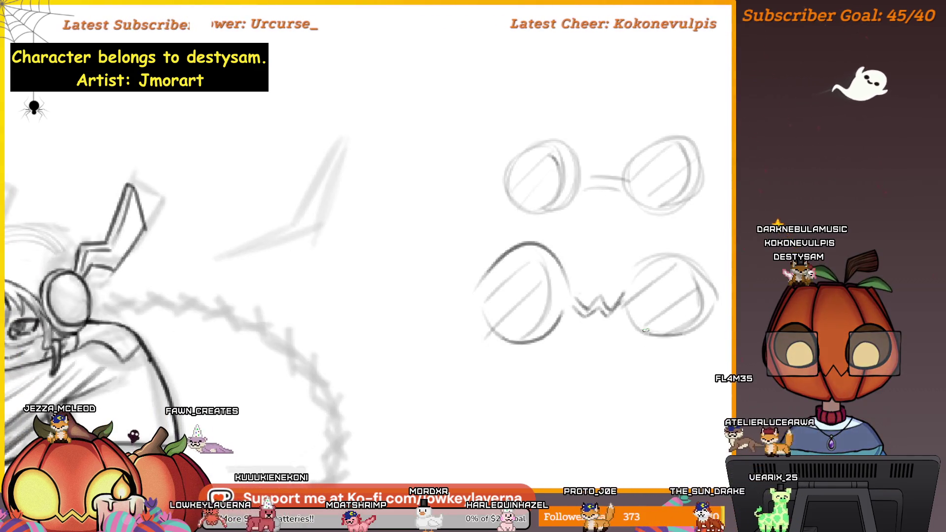
key(z)
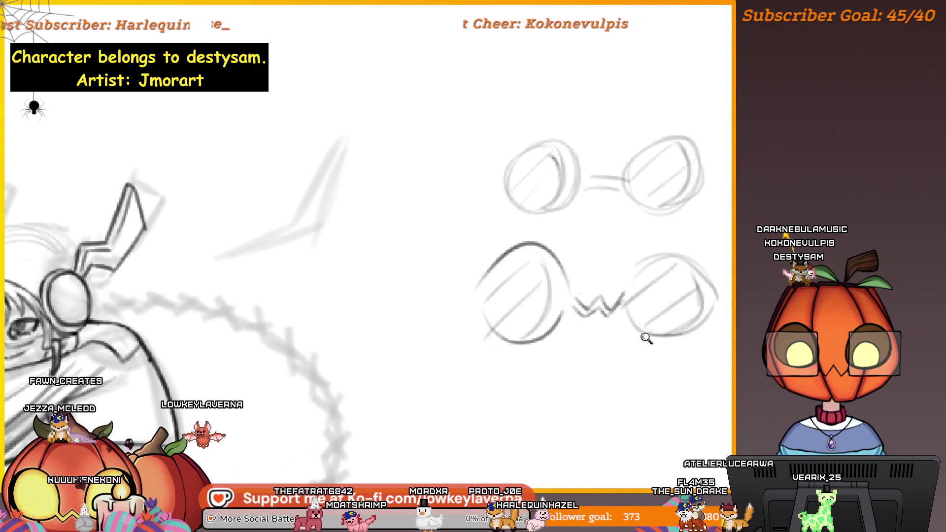
scroll(646, 338, down, 3)
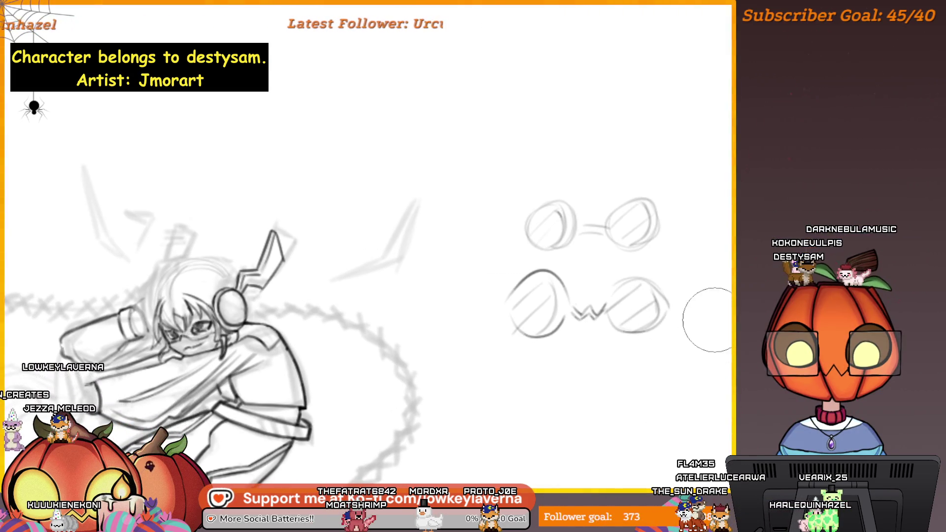
Erase both glasses doodles and re-centre the crouching character in the view.
mouse_move(650, 305)
mouse_down()
mouse_move(554, 316)
mouse_move(497, 292)
mouse_up()
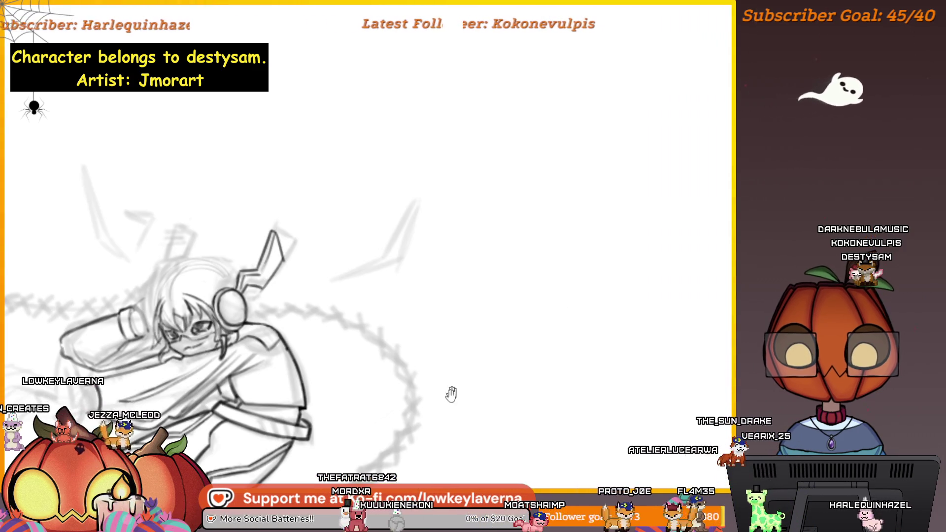
mouse_move(450, 395)
mouse_down()
mouse_move(600, 353)
mouse_move(564, 369)
mouse_move(629, 362)
mouse_move(641, 380)
mouse_up()
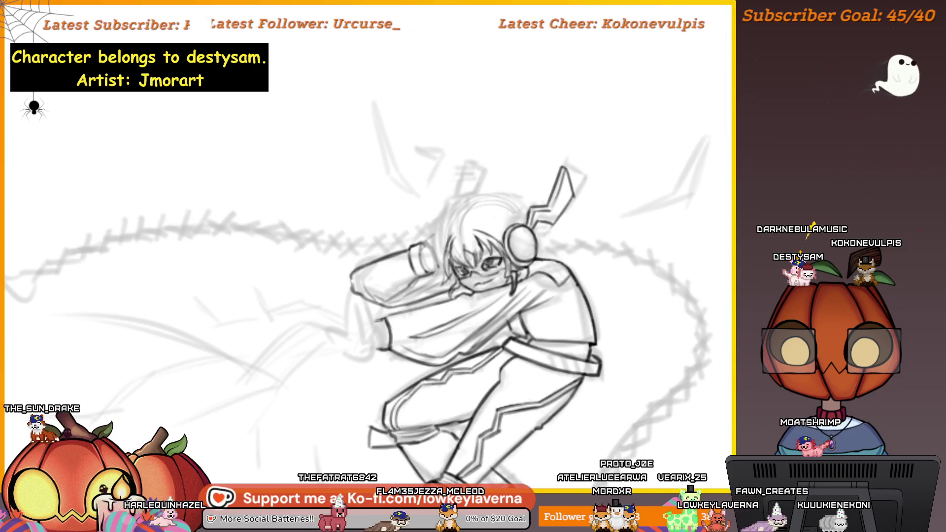
Switch to Chrome's swim.png artwork, check it at full size, then restore it to a smaller window.
key(alt+Tab)
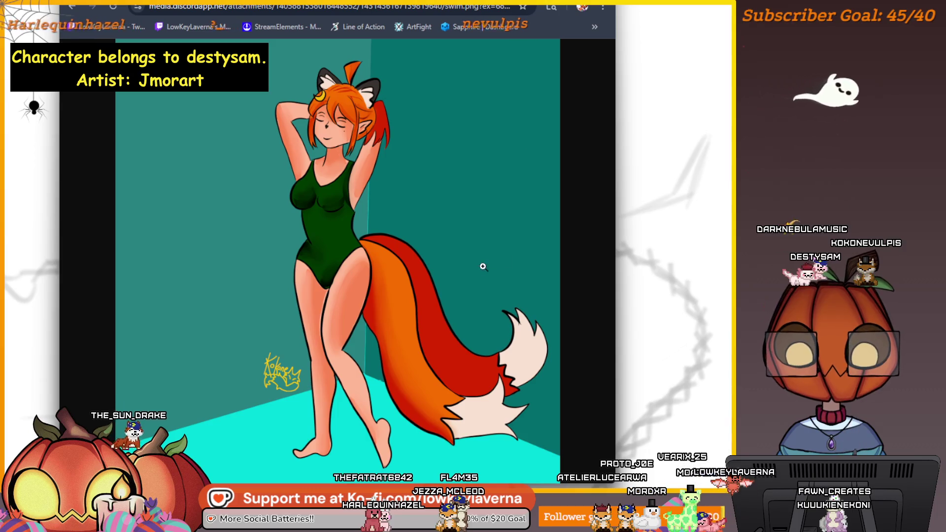
click(326, 94)
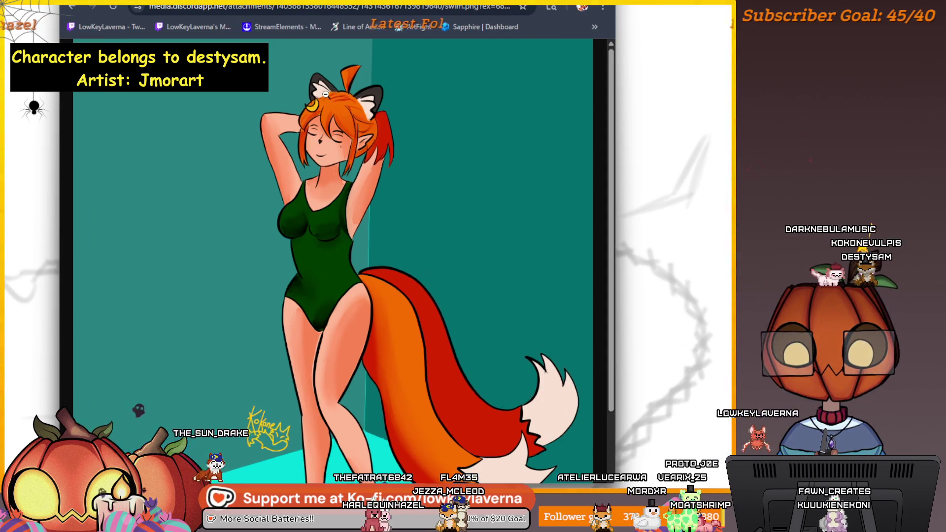
click(333, 133)
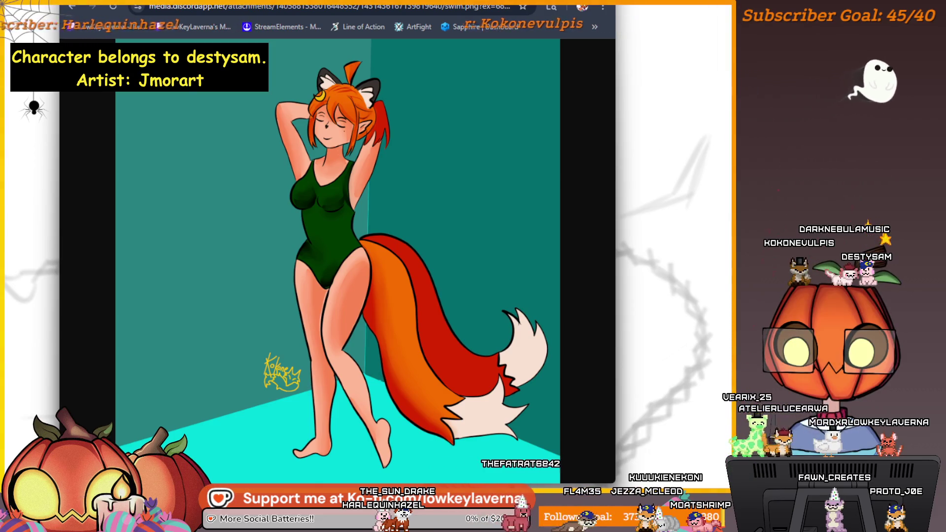
key(super+Down)
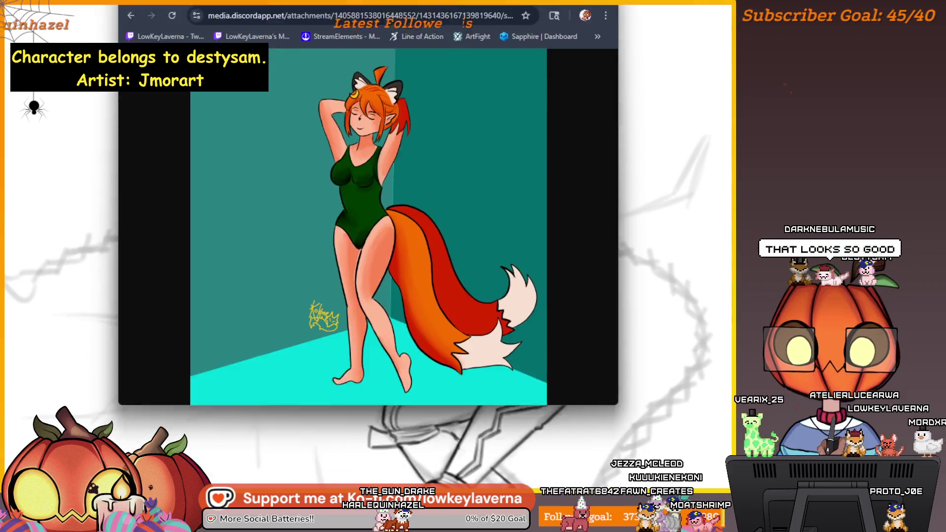
drag(371, 0, 348, 26)
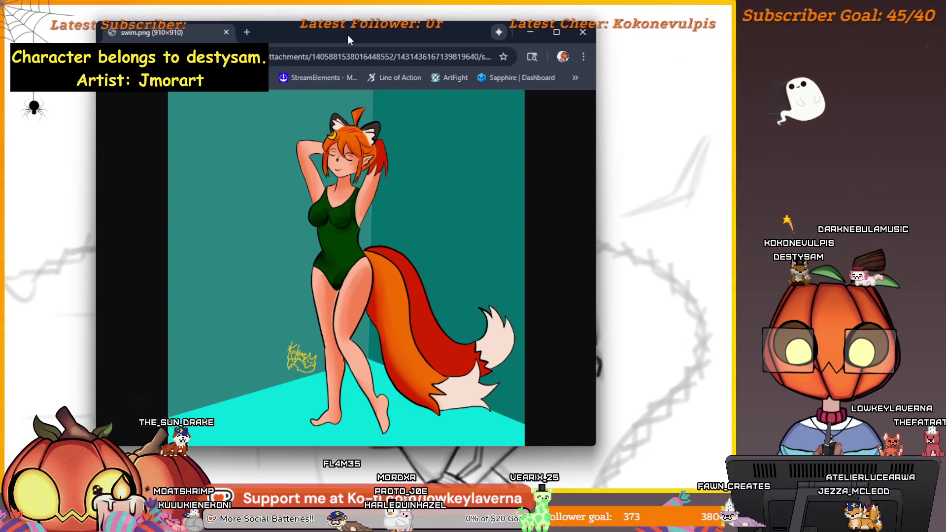
drag(347, 34, 369, 21)
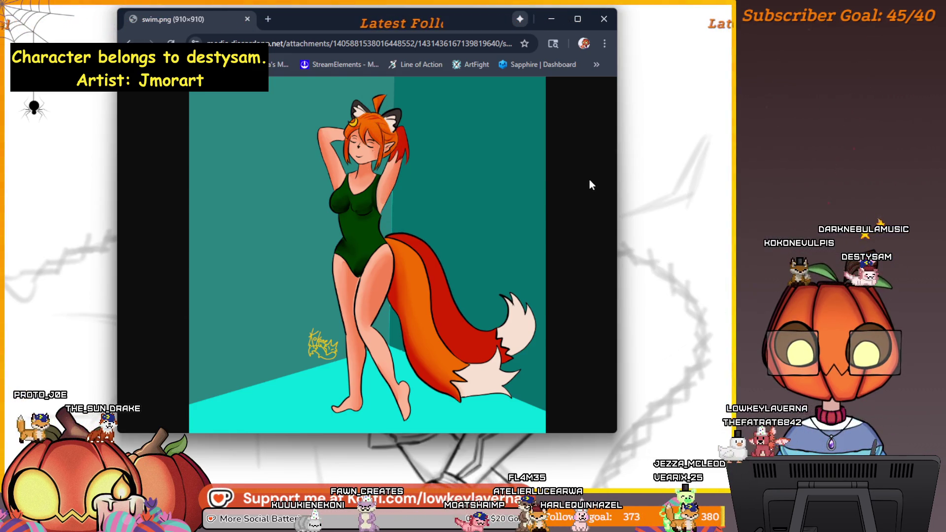
click(408, 148)
click(394, 153)
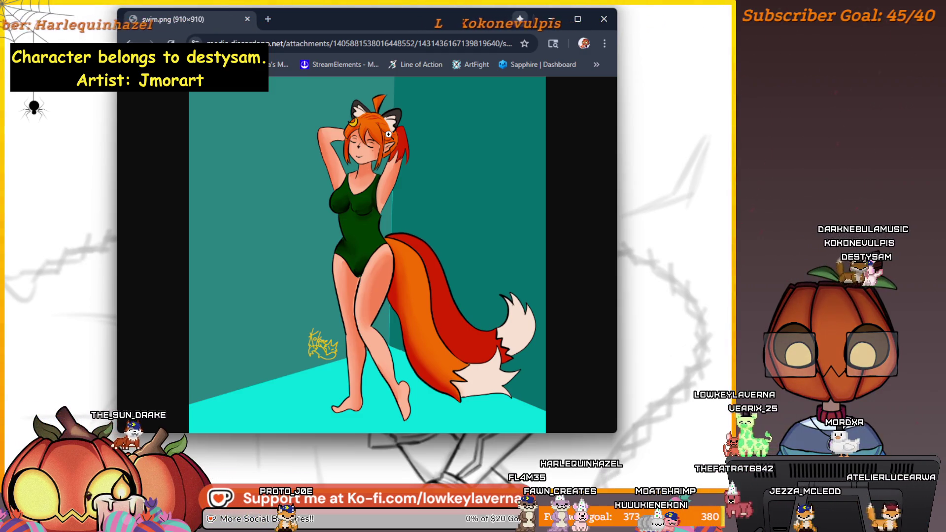
click(394, 129)
click(510, 159)
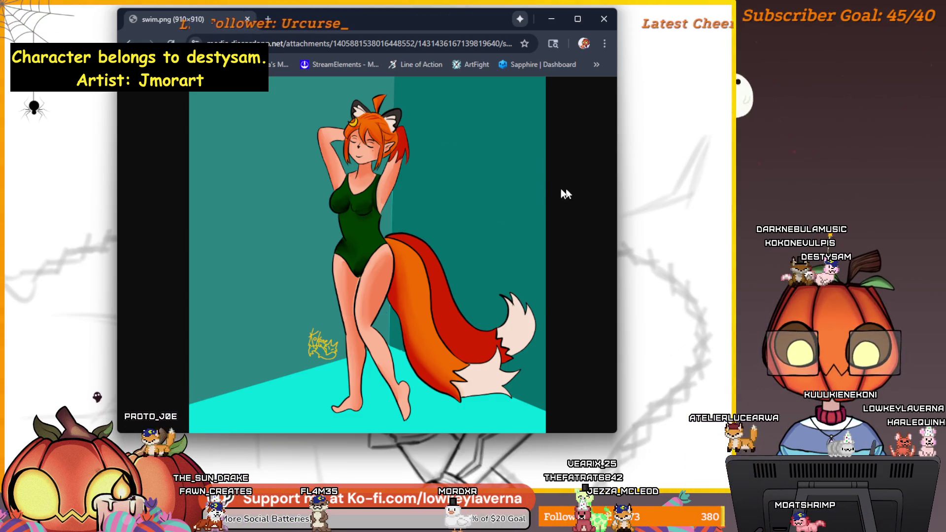
Study the swimsuit artwork's tails at full size, then minimize Chrome and enlarge the brush.
click(397, 160)
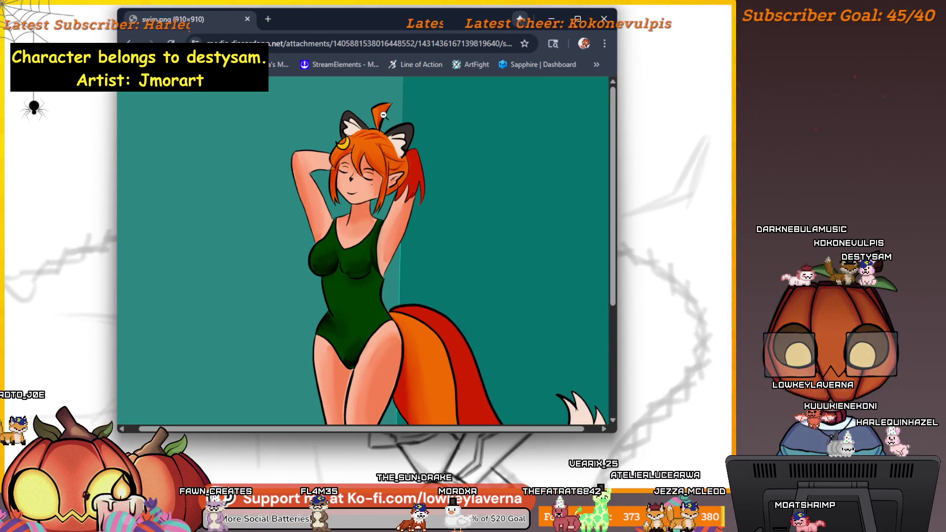
click(496, 161)
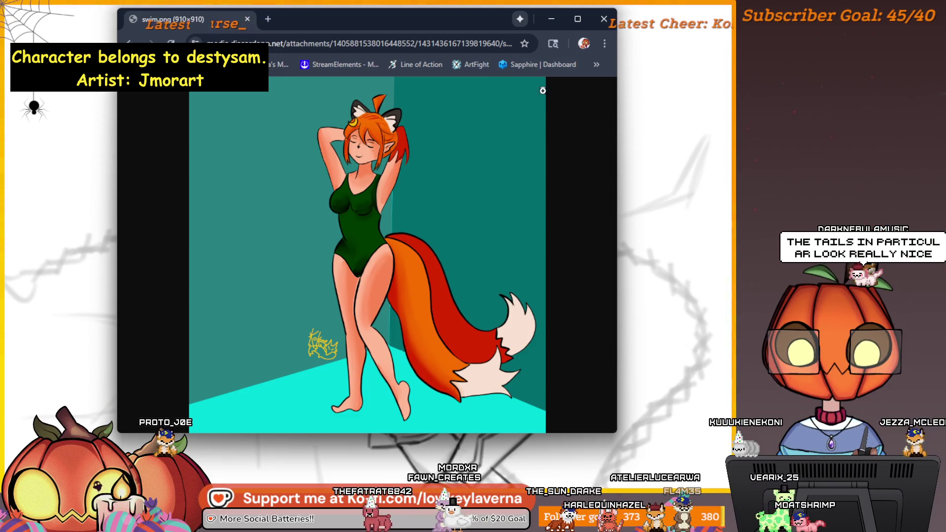
click(468, 353)
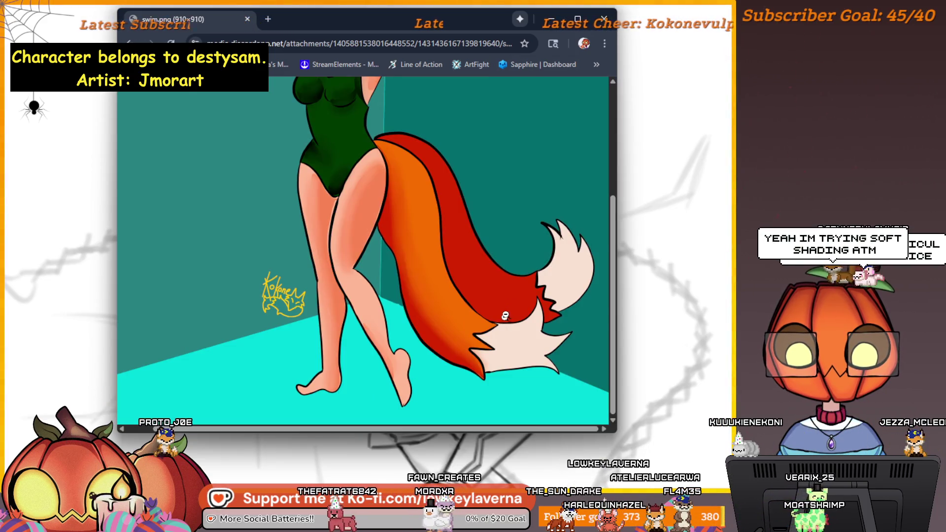
click(479, 306)
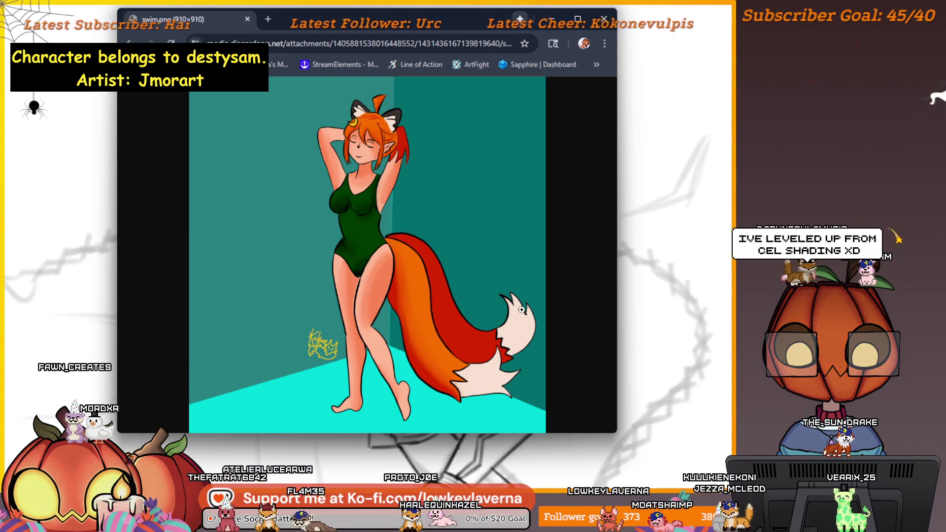
click(386, 118)
click(402, 134)
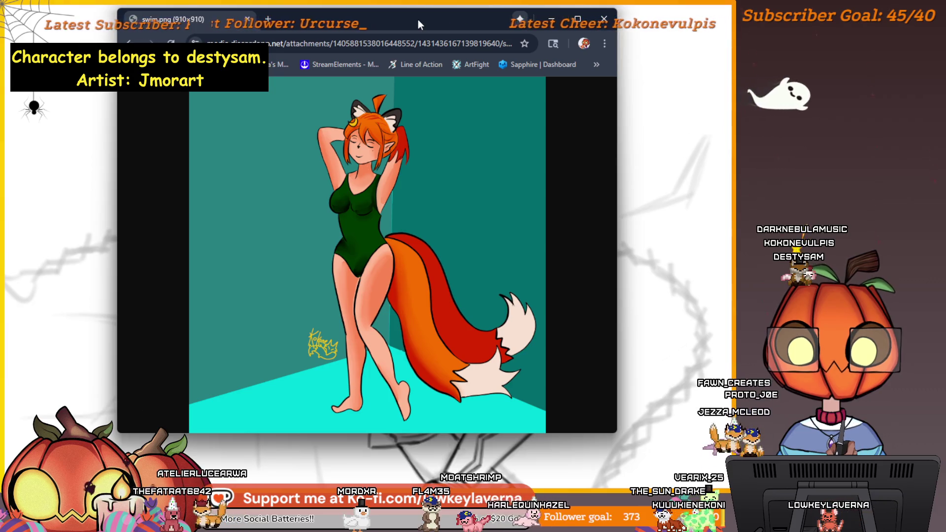
click(551, 20)
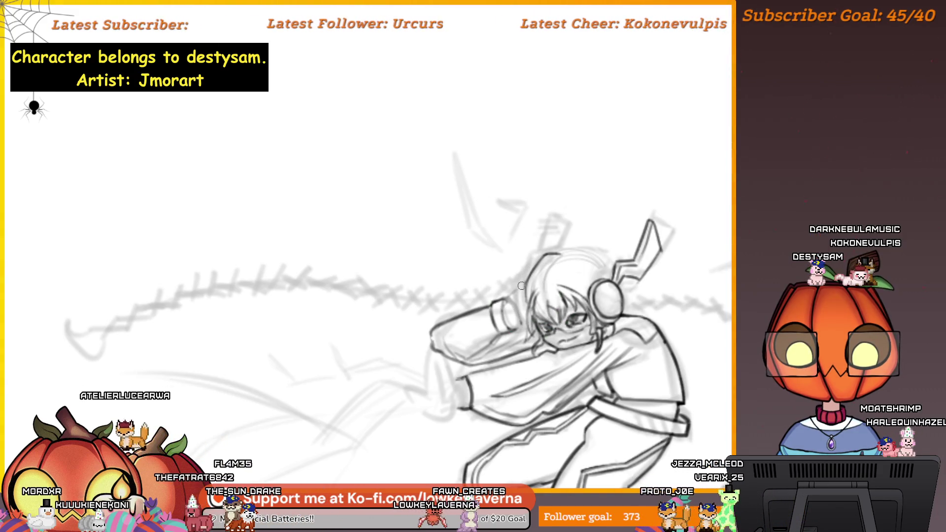
key(bracketright)
key(bracketright)
key(bracketright)
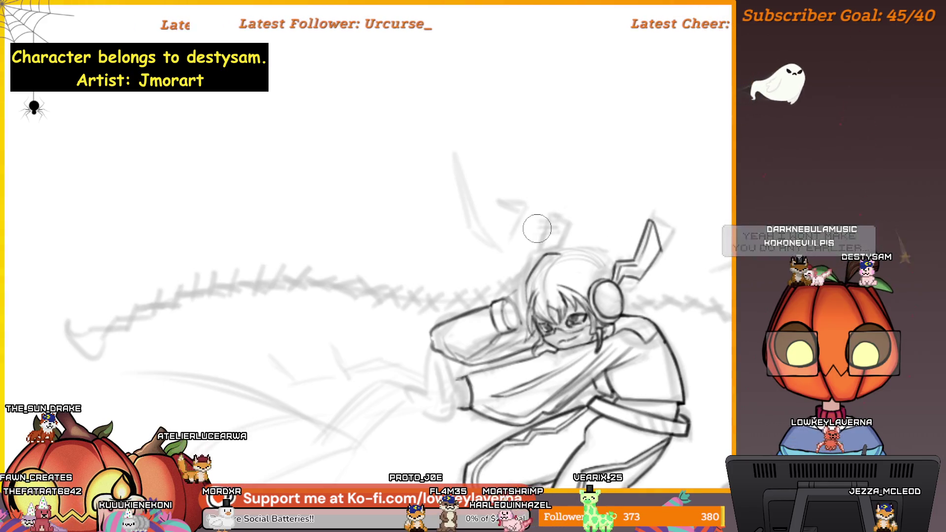
Ink clean lines over the head, headphones, jacket, belt and zigzag-striped trousers.
scroll(528, 275, up, 3)
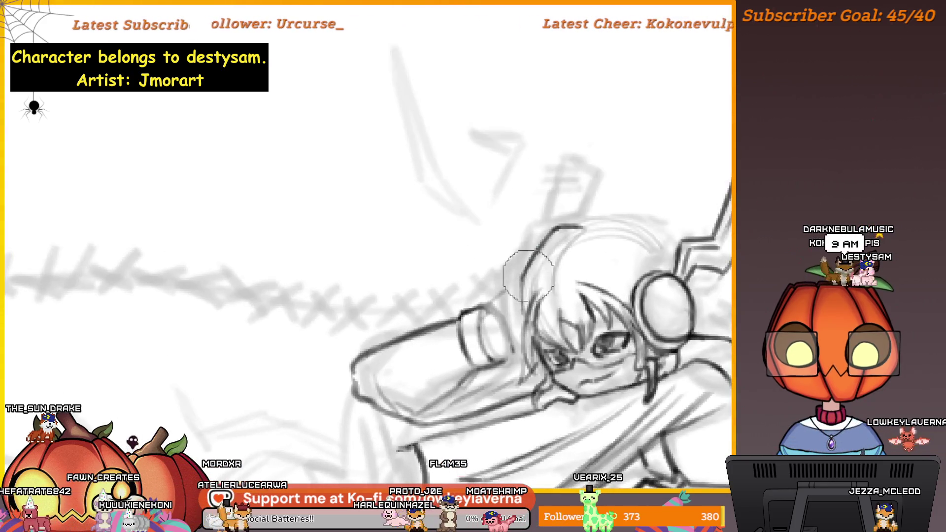
scroll(524, 275, up, 2)
key(bracketleft)
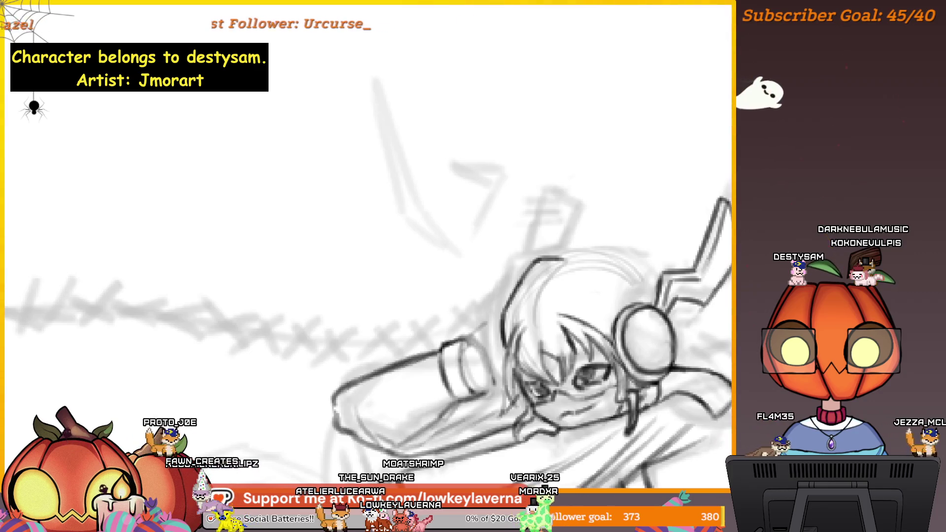
drag(585, 237, 546, 246)
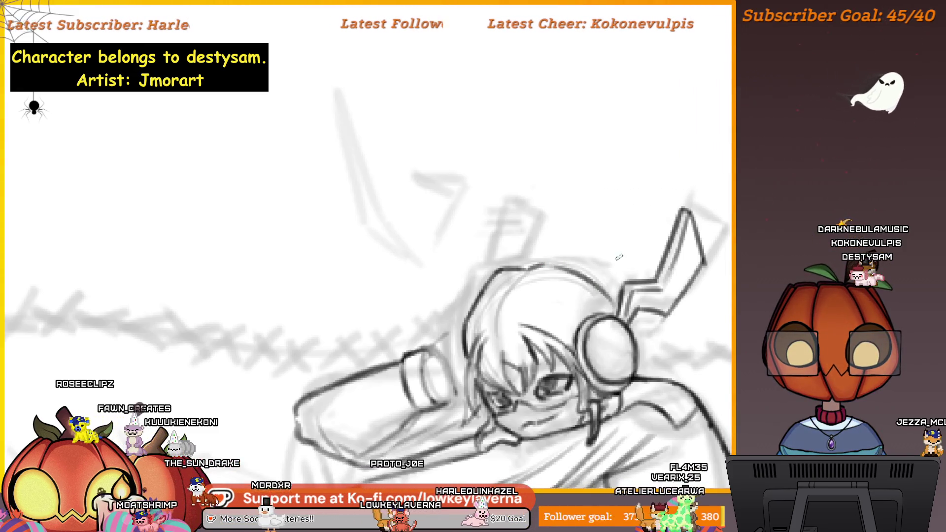
key(m)
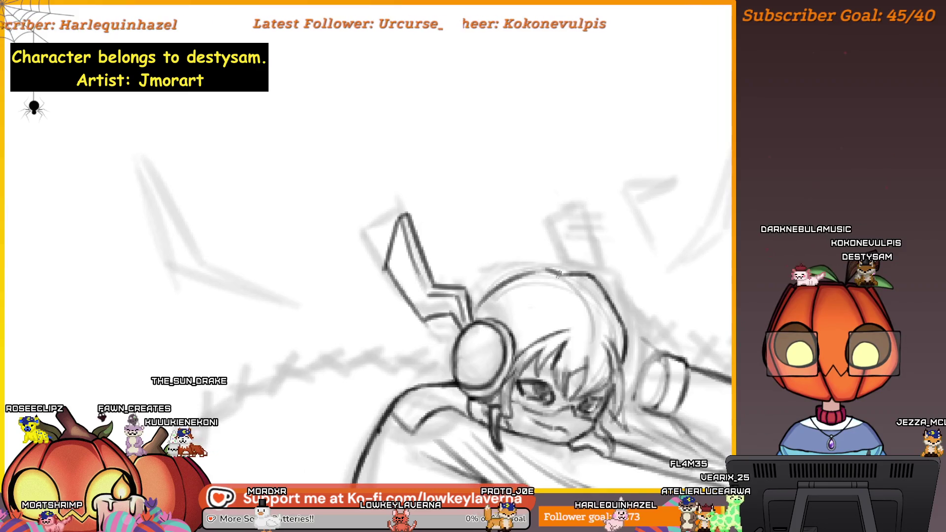
scroll(624, 254, down, 5)
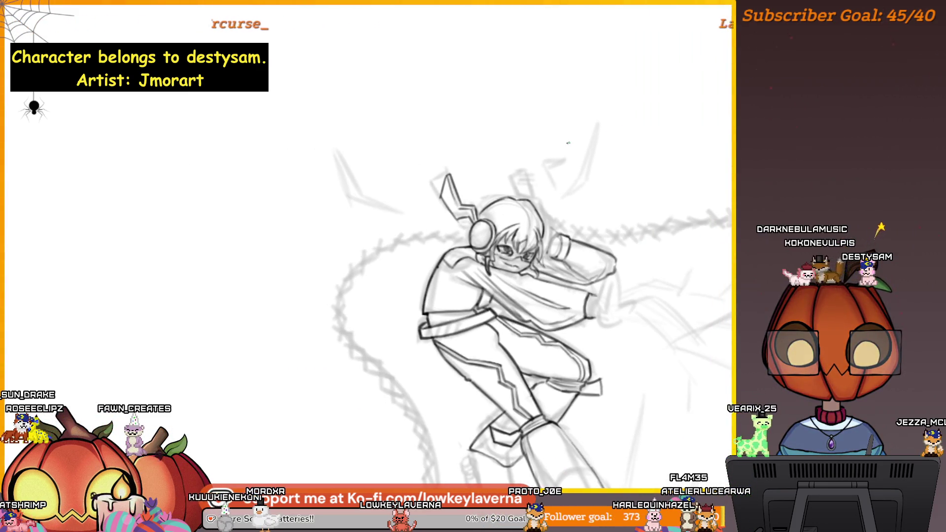
scroll(530, 131, up, 5)
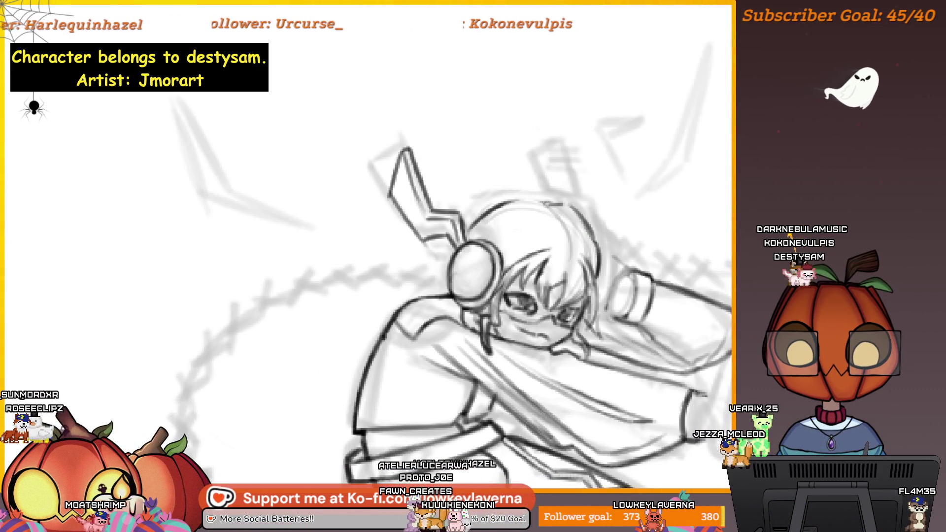
scroll(615, 178, down, 3)
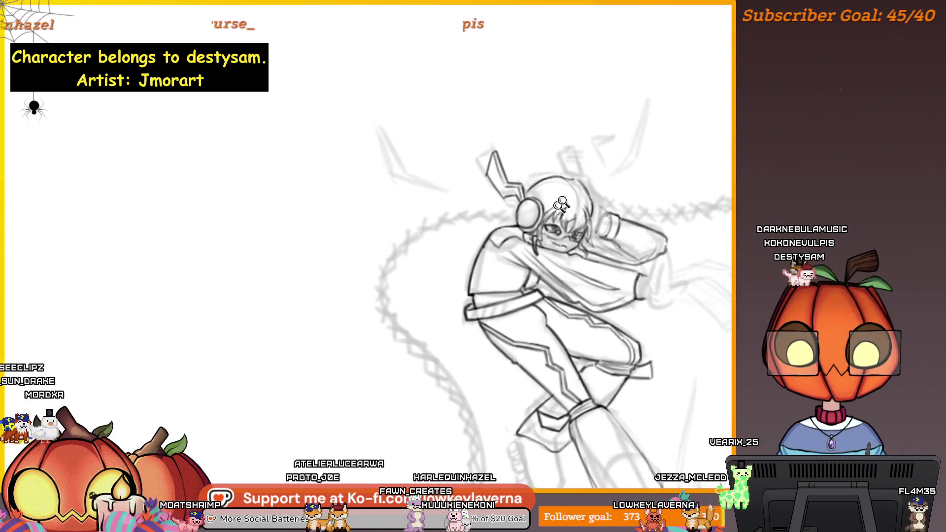
scroll(615, 178, up, 2)
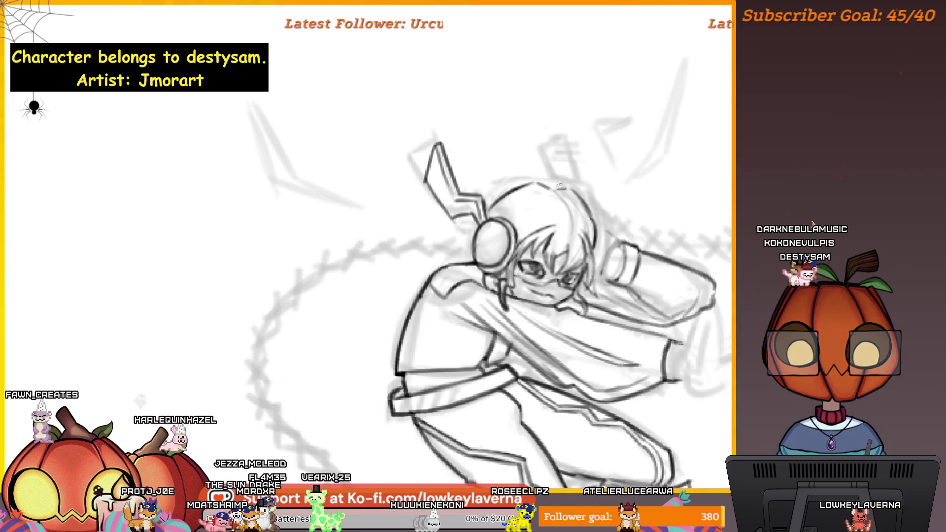
scroll(630, 95, down, 3)
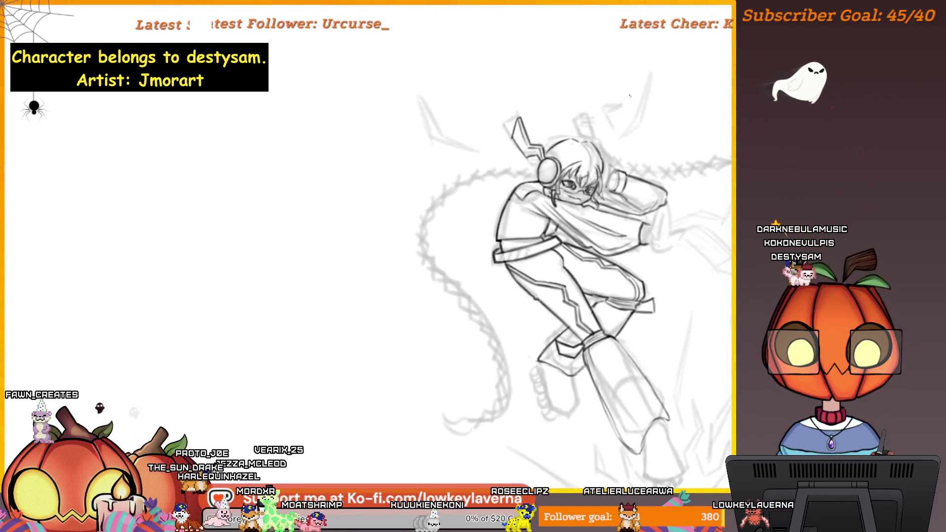
scroll(565, 127, up, 2)
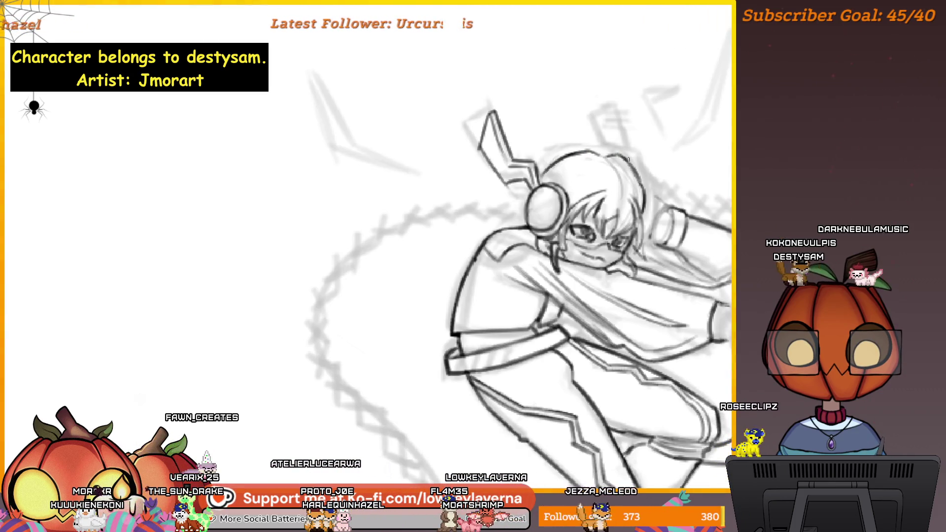
scroll(634, 125, down, 3)
drag(634, 126, 606, 137)
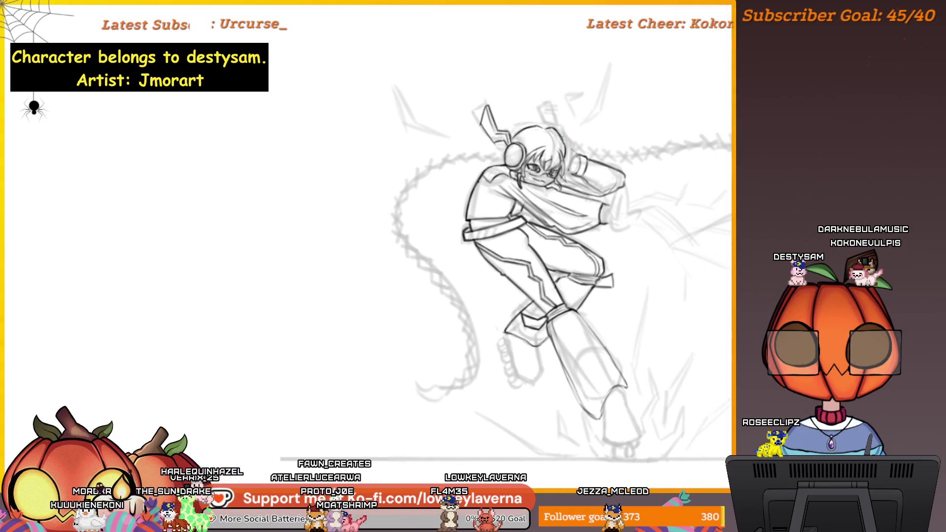
Flip the canvas horizontally and recentre on the fully inked character to review it.
key(m)
scroll(540, 196, up, 5)
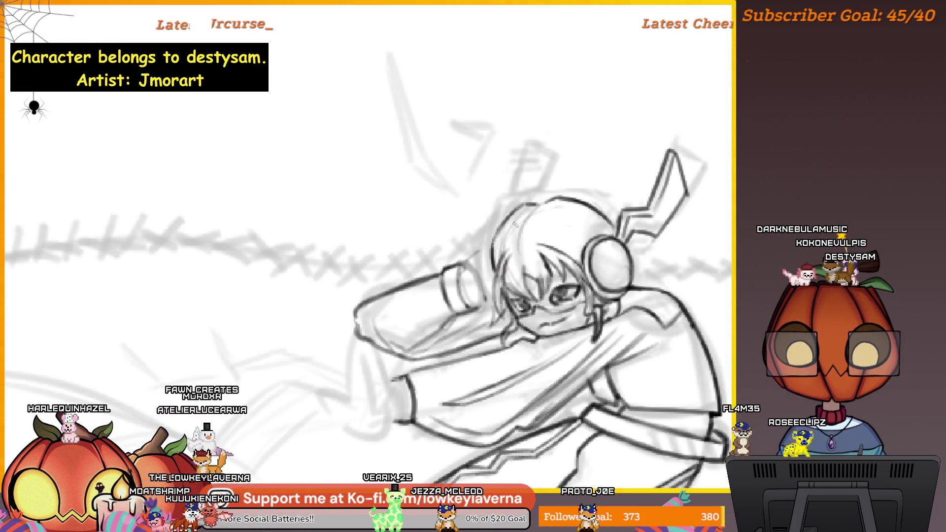
scroll(514, 226, down, 5)
drag(522, 123, 488, 130)
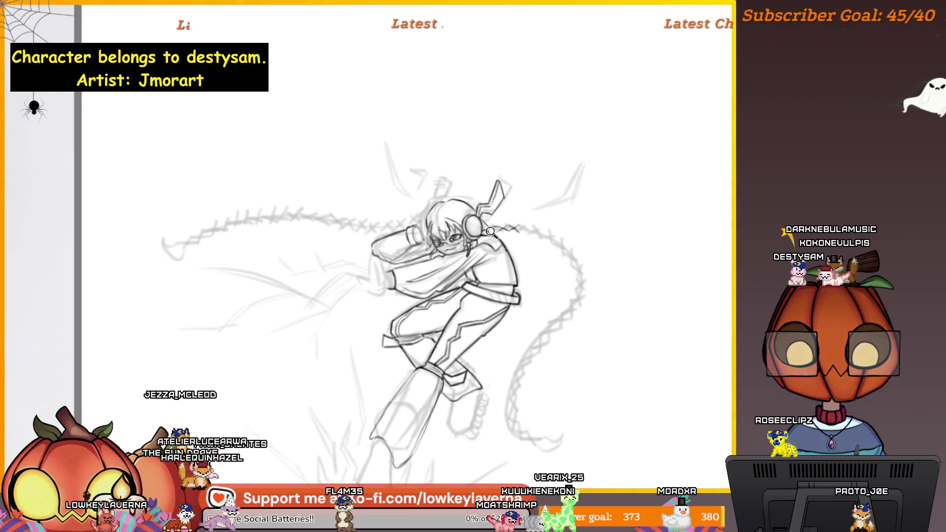
Mirror the canvas again and zoom around the inked figure, headphones and zigzag antenna.
scroll(495, 241, up, 3)
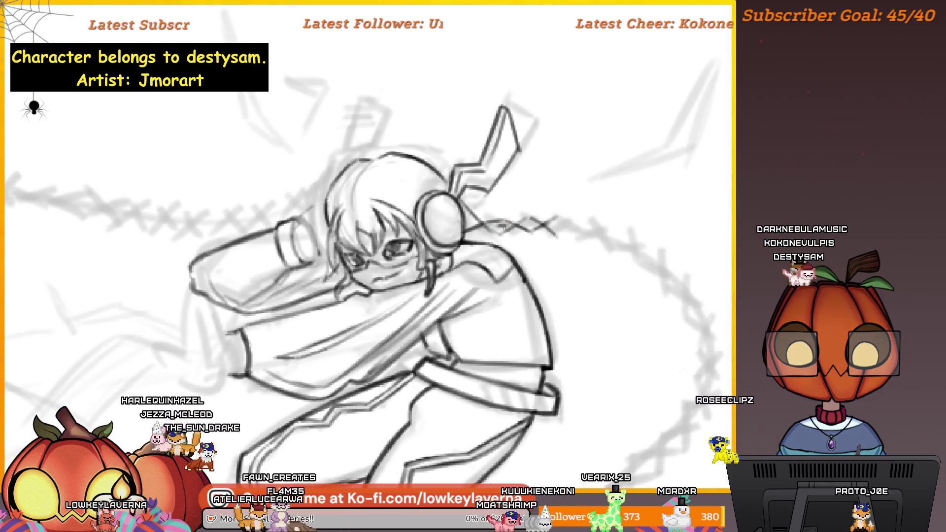
scroll(572, 194, down, 3)
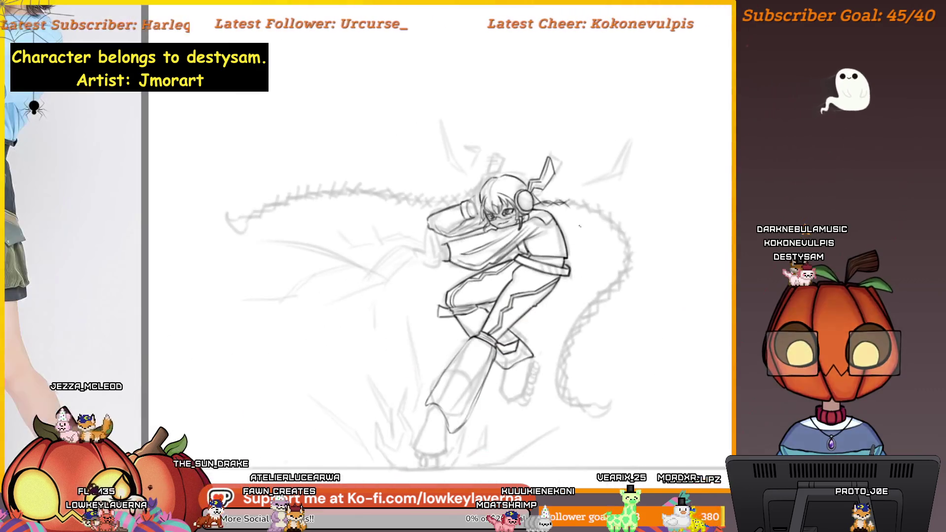
key(m)
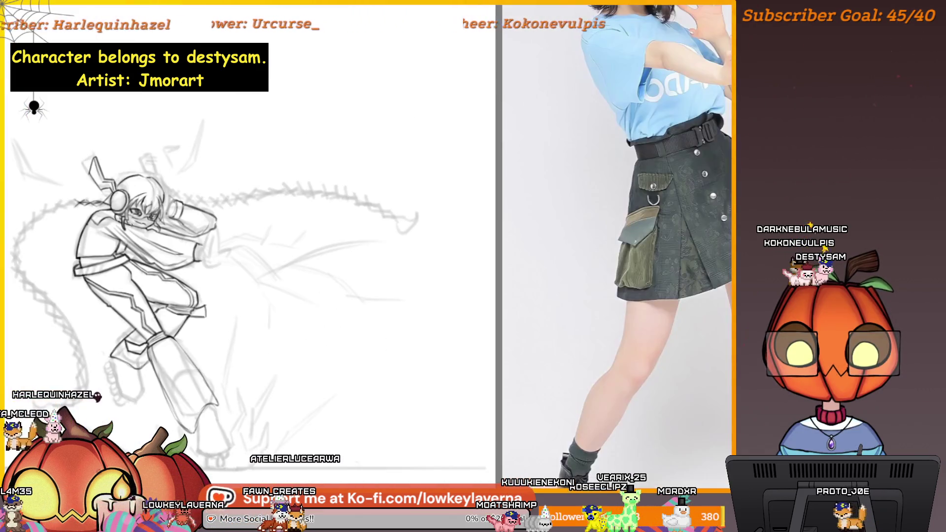
scroll(633, 305, up, 5)
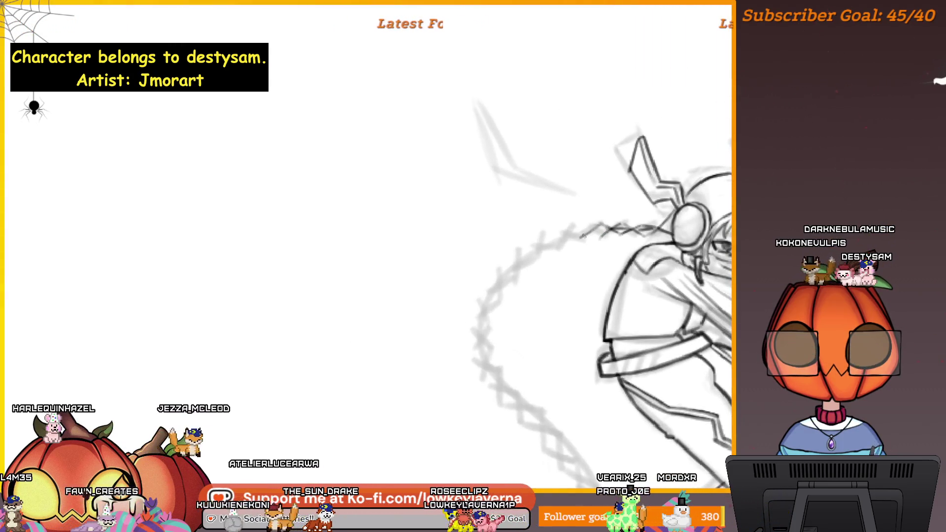
scroll(617, 238, down, 5)
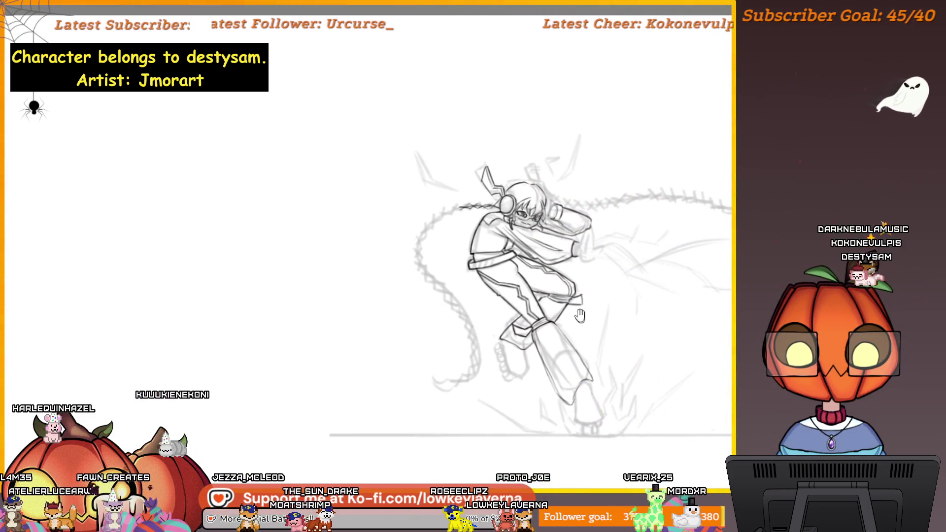
scroll(599, 335, up, 3)
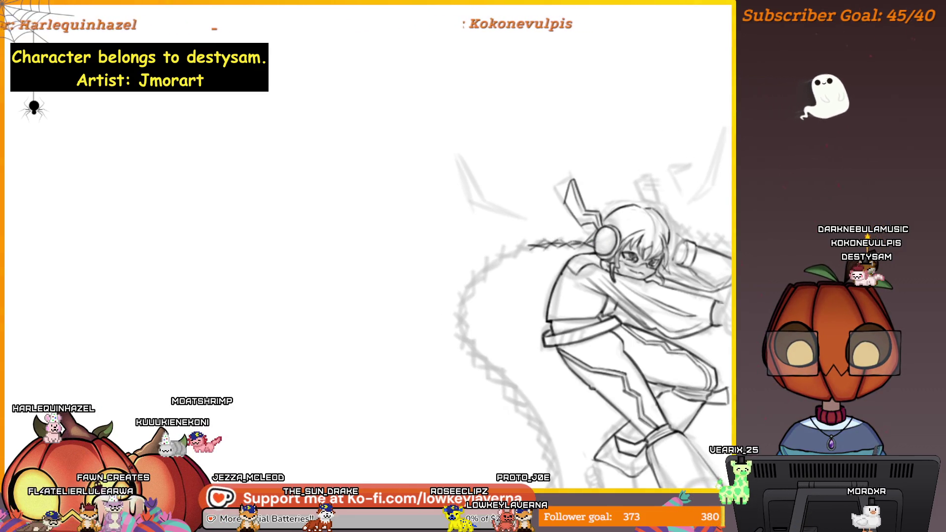
scroll(705, 285, down, 3)
drag(706, 284, 557, 276)
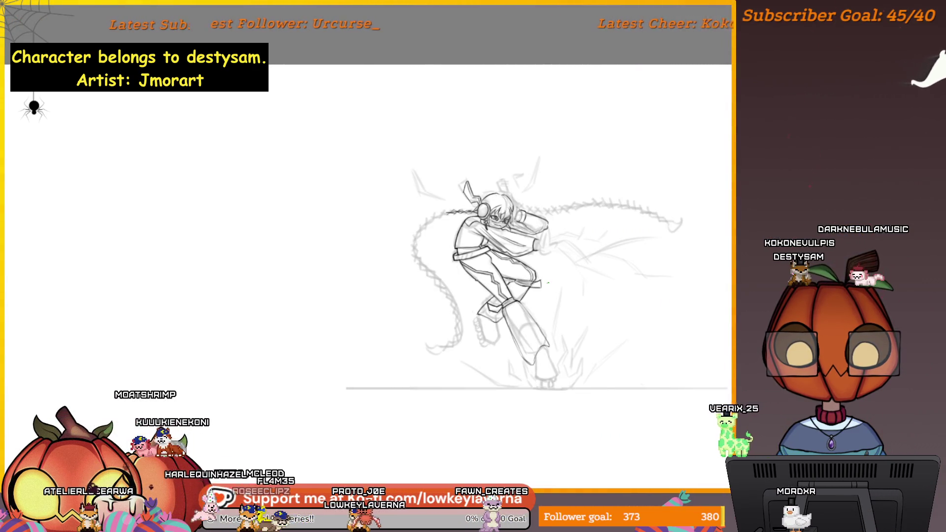
scroll(465, 209, up, 2)
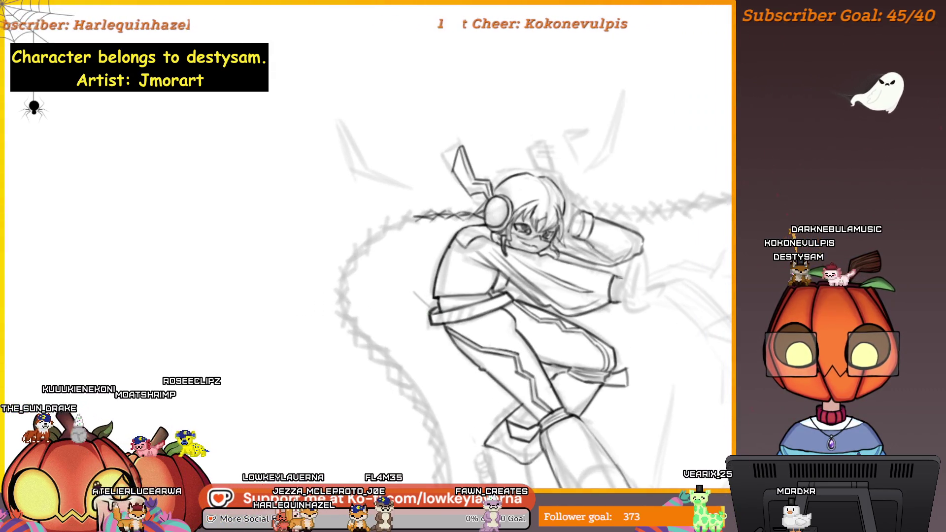
Zoom into the reference sheet's torso and belt, then return to the line-art canvas.
scroll(451, 309, down, 3)
scroll(452, 309, right, 10)
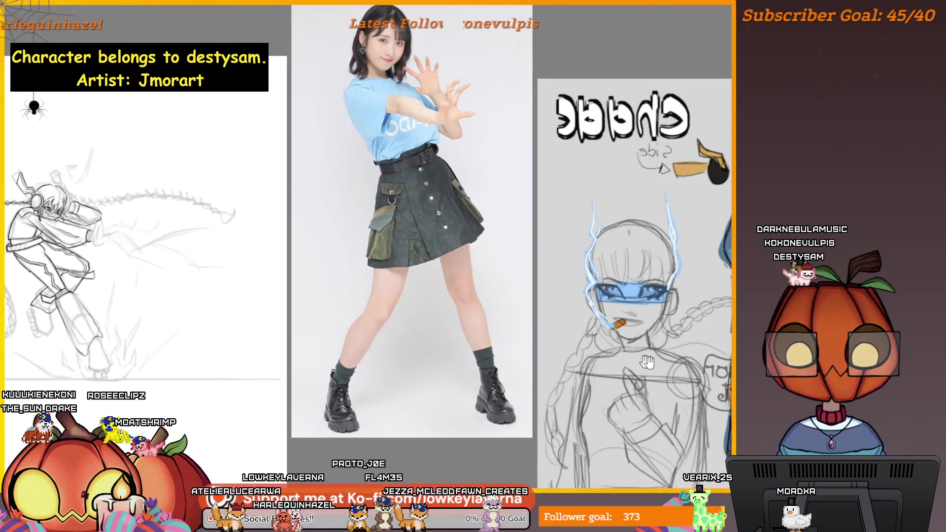
scroll(594, 235, up, 2)
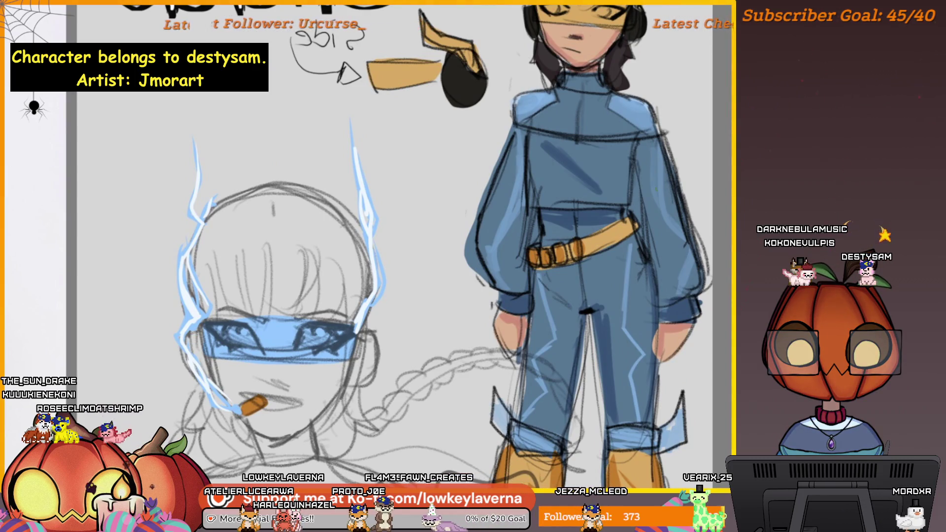
drag(578, 257, 542, 263)
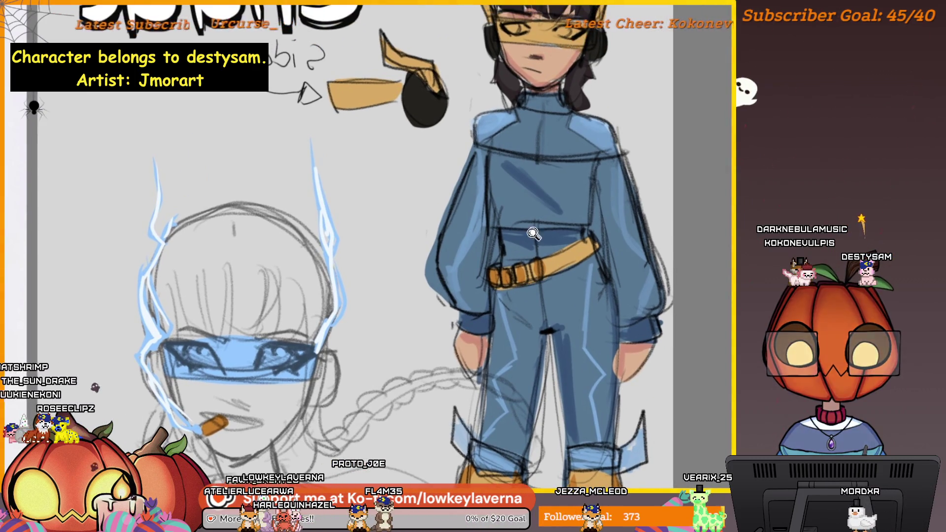
scroll(542, 263, up, 2)
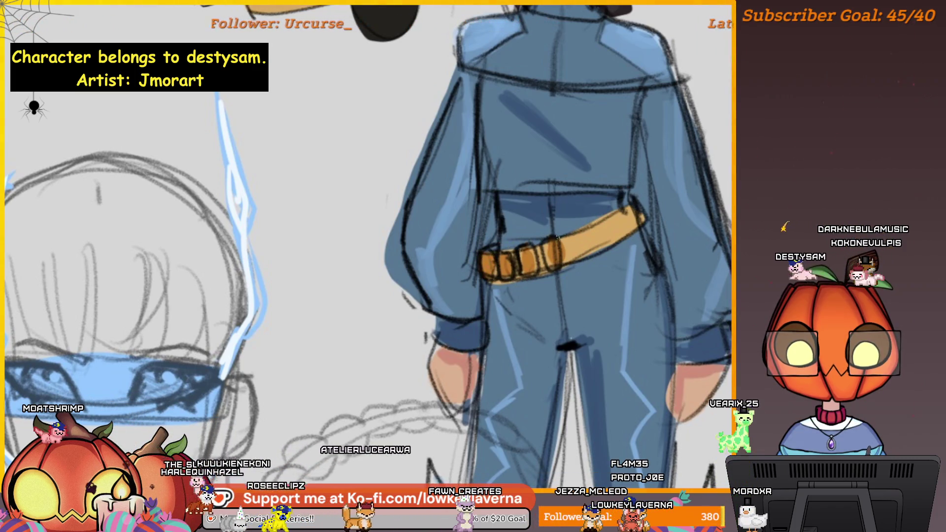
scroll(507, 295, down, 3)
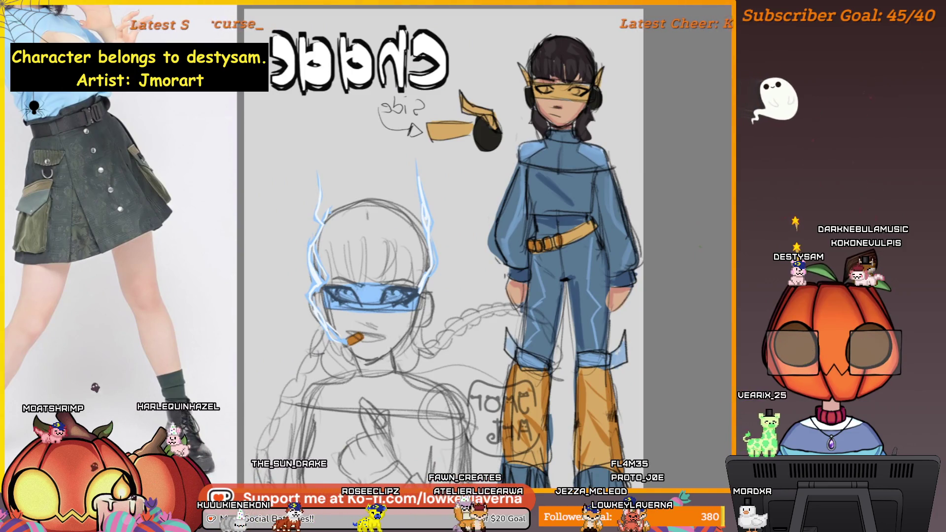
scroll(662, 246, down, 2)
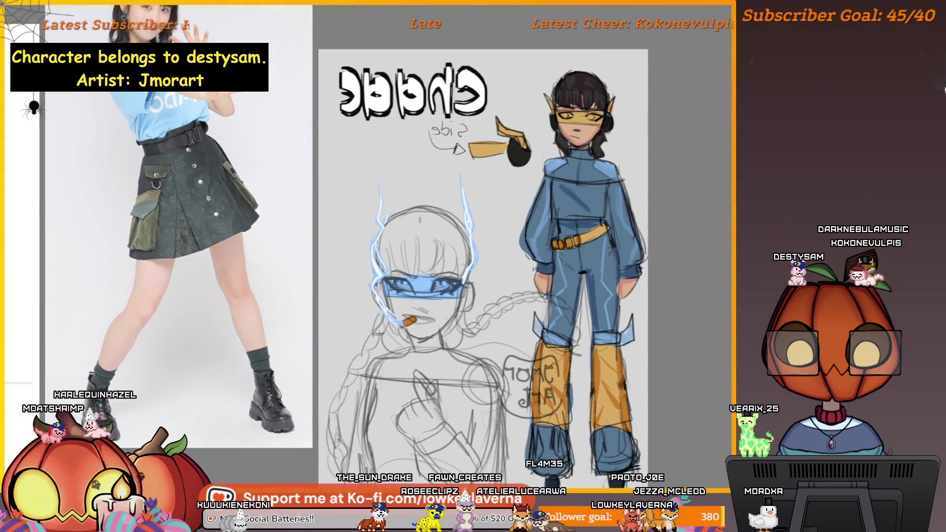
mouse_move(634, 320)
mouse_down()
mouse_move(651, 302)
mouse_move(631, 327)
mouse_up()
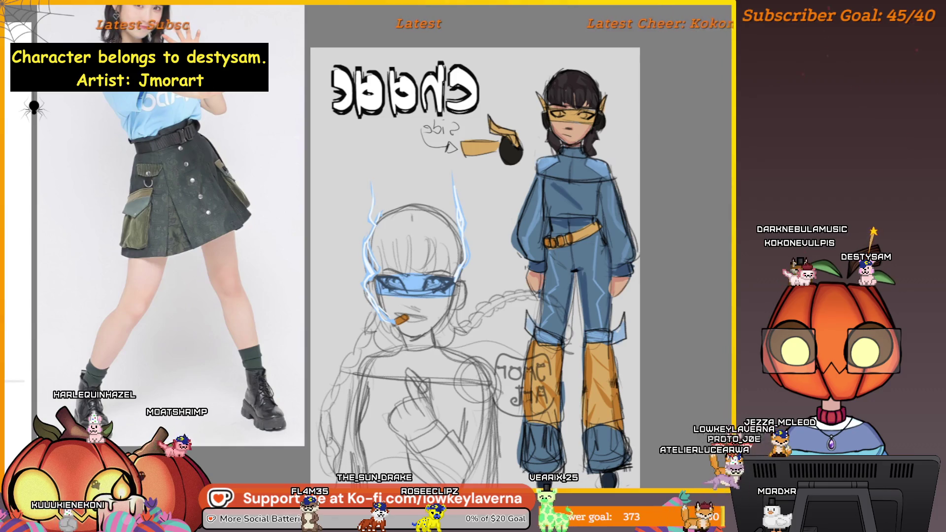
drag(9, 290, 531, 291)
Extend the braided rope with zigzag ink strokes down-left, rotating the canvas along its arc.
scroll(581, 105, up, 10)
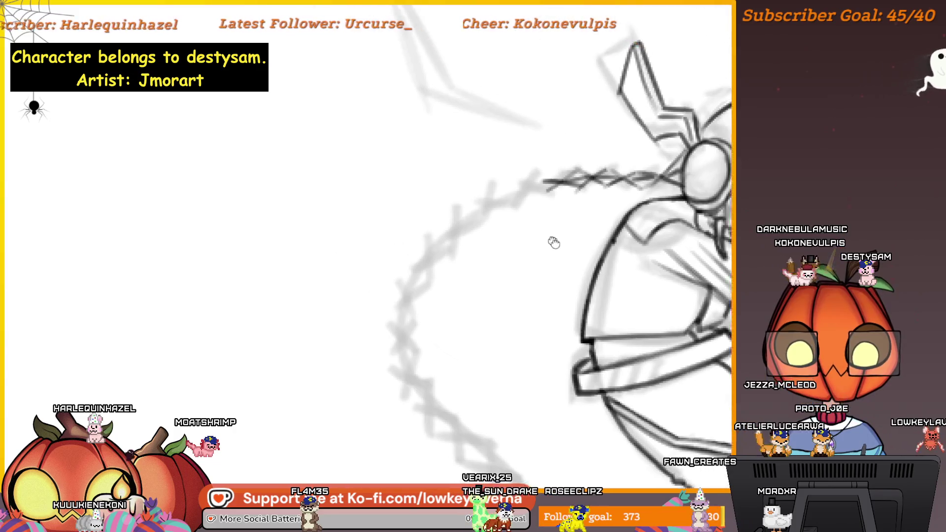
mouse_move(614, 261)
mouse_down()
mouse_move(632, 268)
mouse_move(603, 268)
mouse_up()
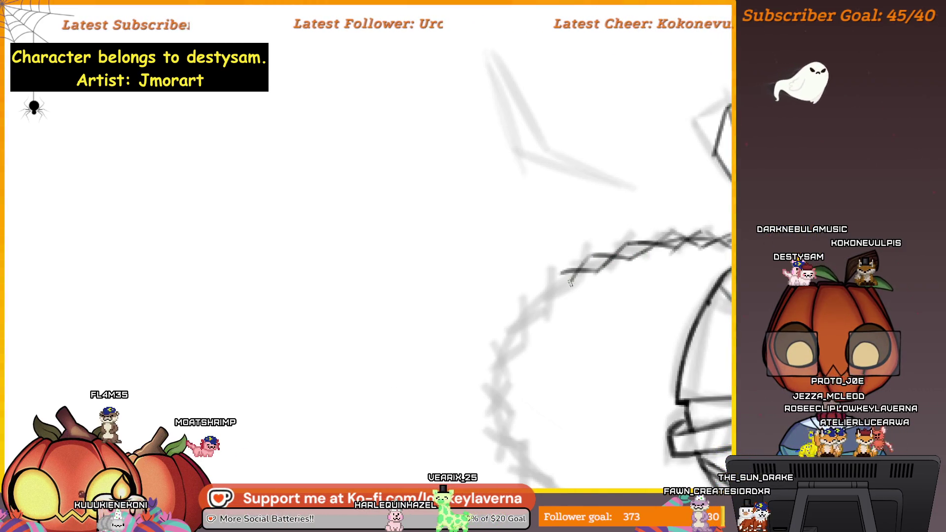
drag(555, 279, 503, 360)
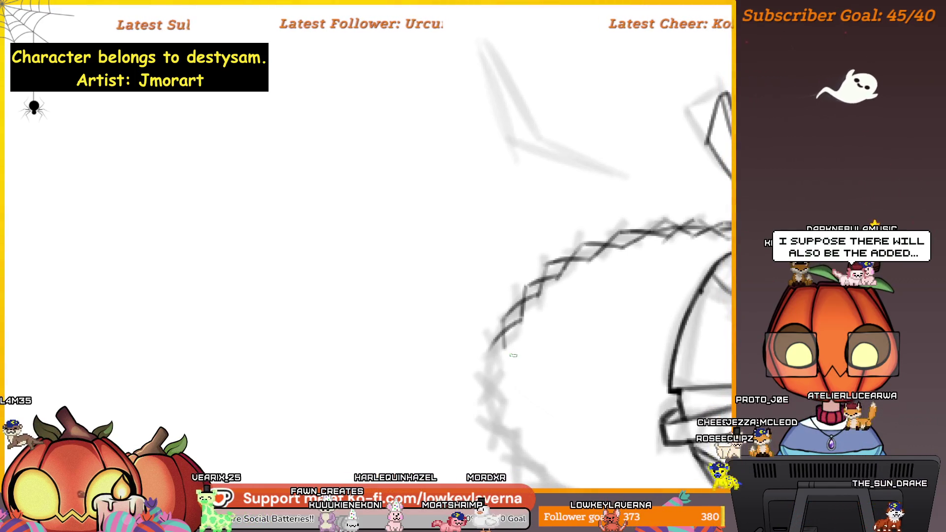
mouse_move(526, 340)
mouse_down()
mouse_move(558, 332)
mouse_move(522, 309)
mouse_move(507, 339)
mouse_up()
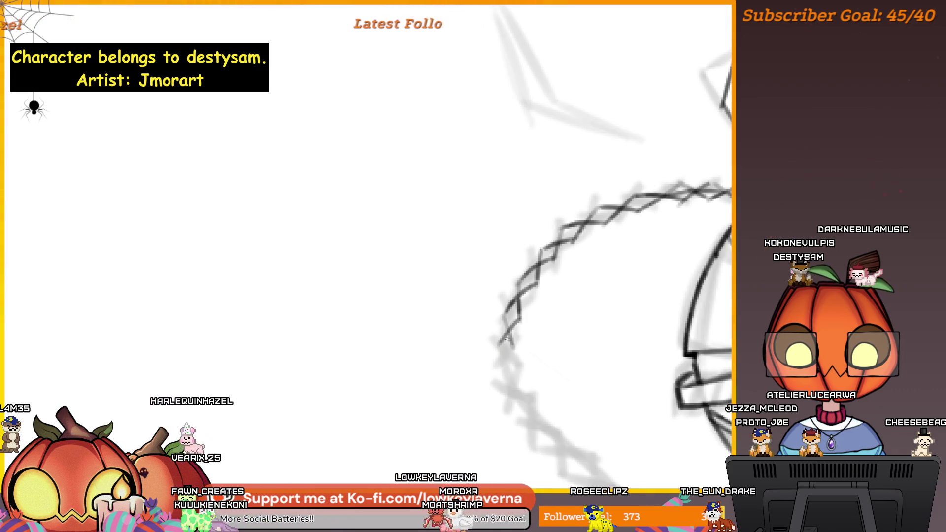
drag(552, 296, 581, 246)
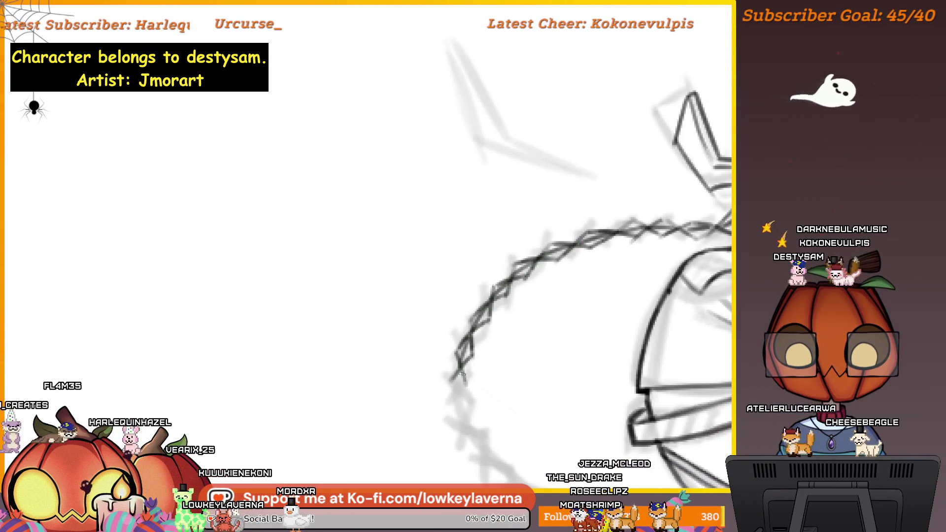
mouse_move(499, 306)
mouse_down()
mouse_move(537, 385)
mouse_move(703, 297)
mouse_up()
drag(476, 375, 492, 353)
Mirror the view and zoom into the face and torso, toggling the reference photo.
key(ctrl+minus)
key(ctrl+minus)
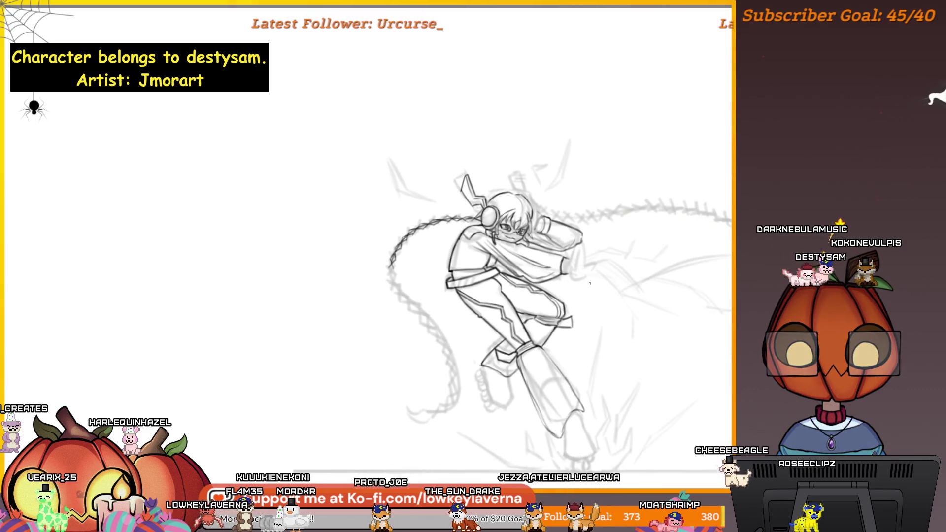
key(m)
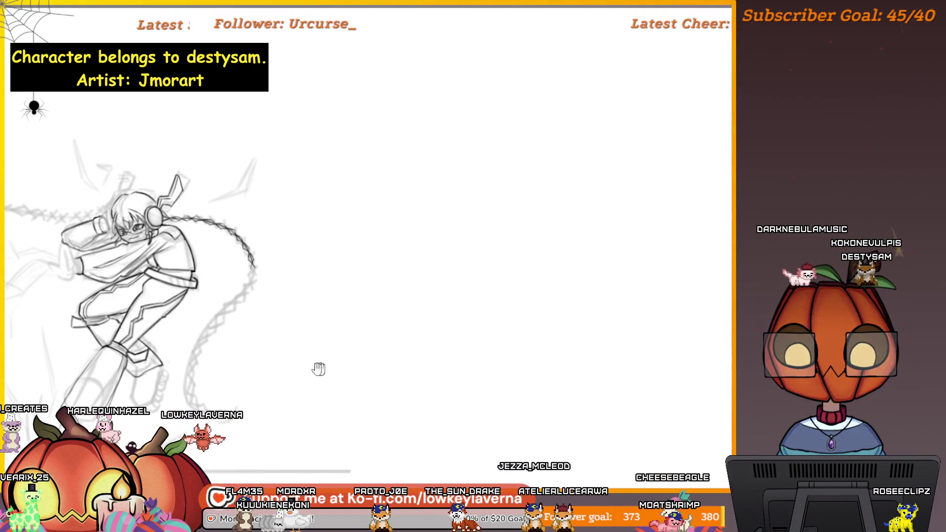
drag(323, 367, 642, 333)
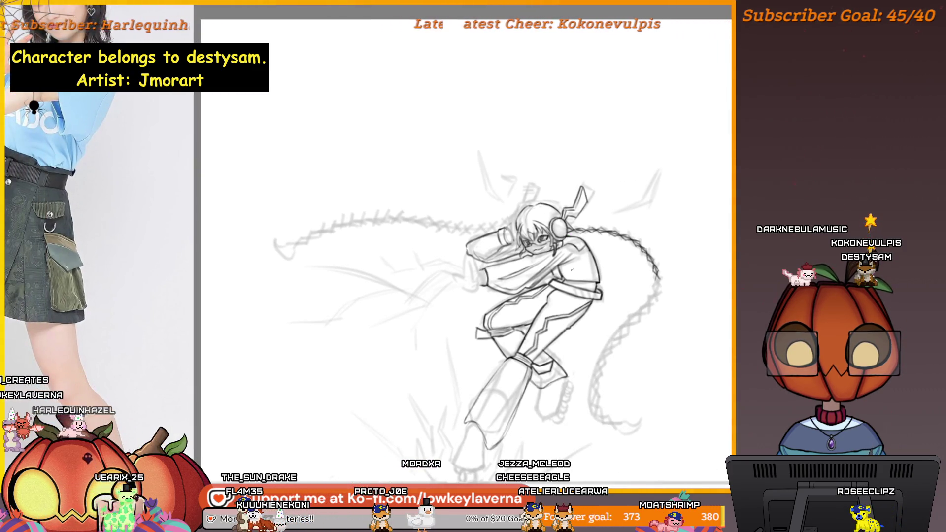
key(ctrl+plus)
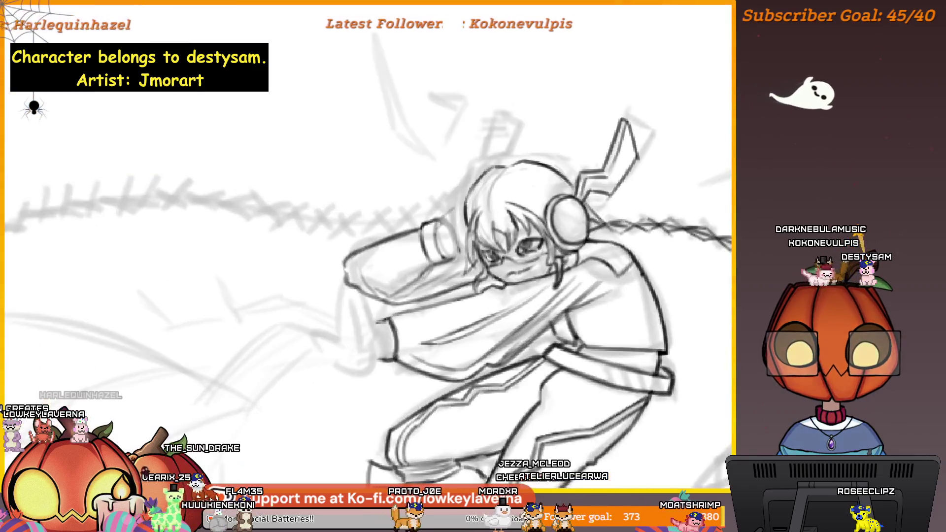
key(ctrl+plus)
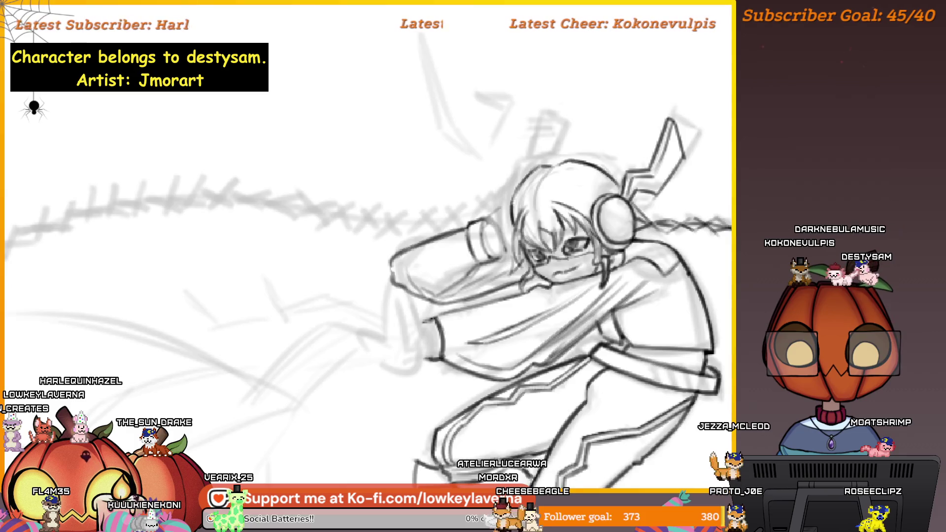
key(ctrl+minus)
key(ctrl+minus)
key(Tab)
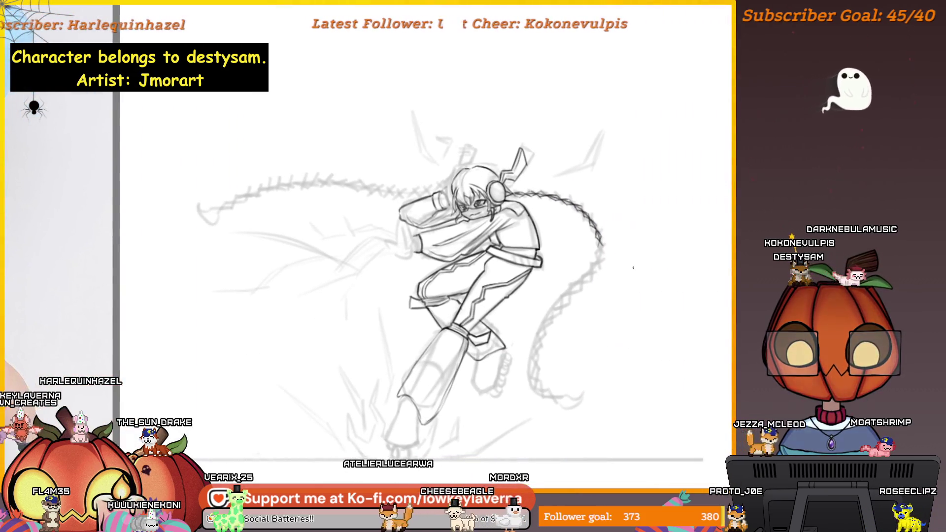
scroll(489, 205, up, 3)
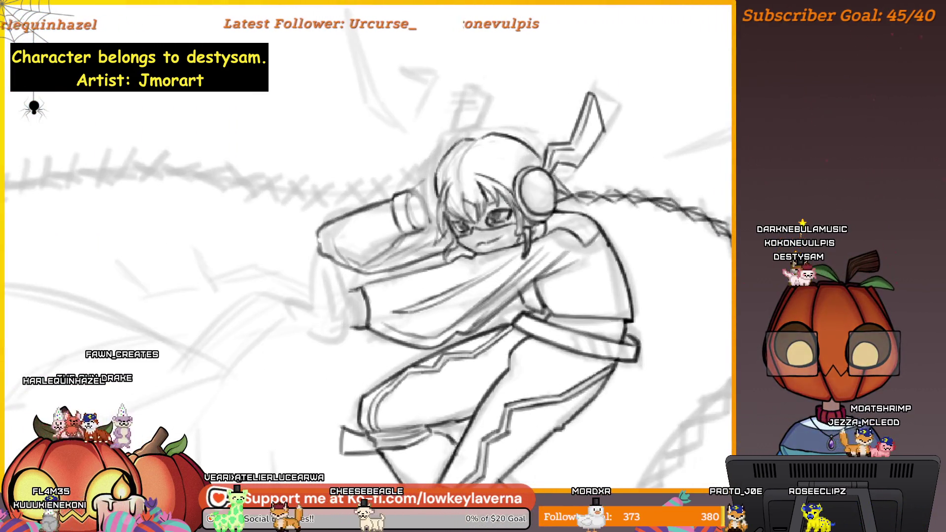
drag(489, 204, 519, 198)
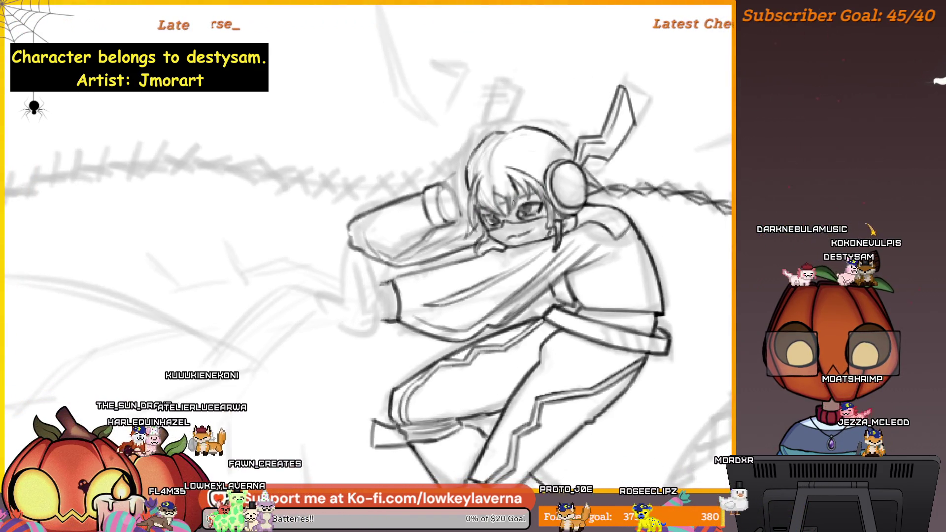
key(Tab)
scroll(633, 244, down, 3)
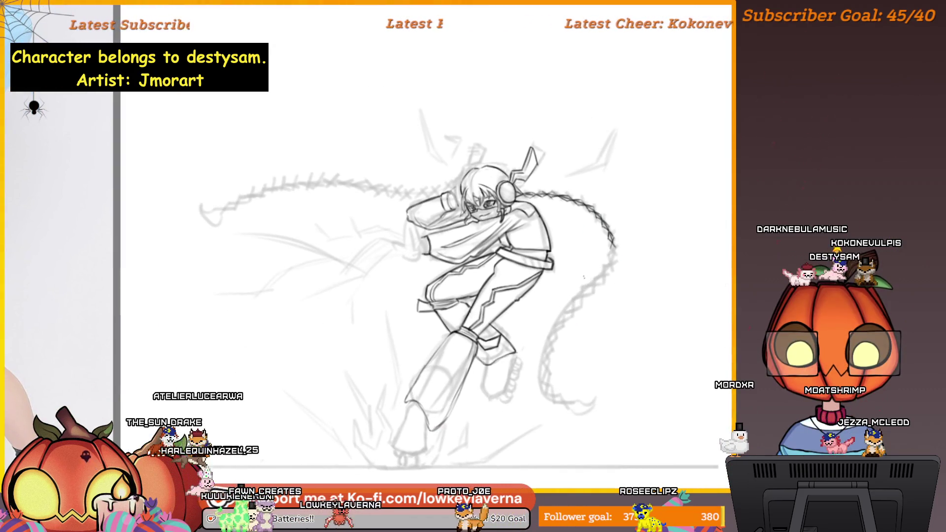
mouse_move(565, 275)
mouse_down()
mouse_move(568, 287)
mouse_move(633, 258)
mouse_up()
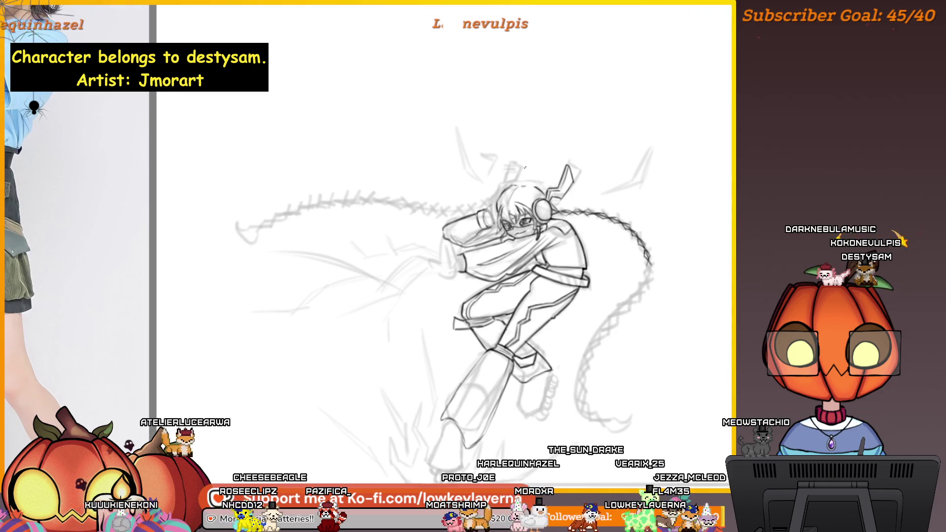
scroll(525, 168, up, 3)
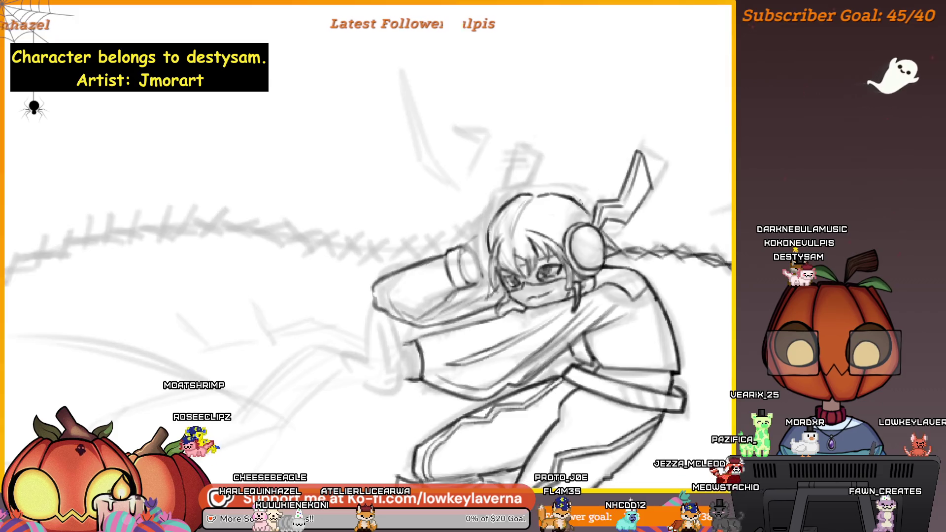
Compare the whole drawing against the reference photo several times, then flip the view back.
key(Tab)
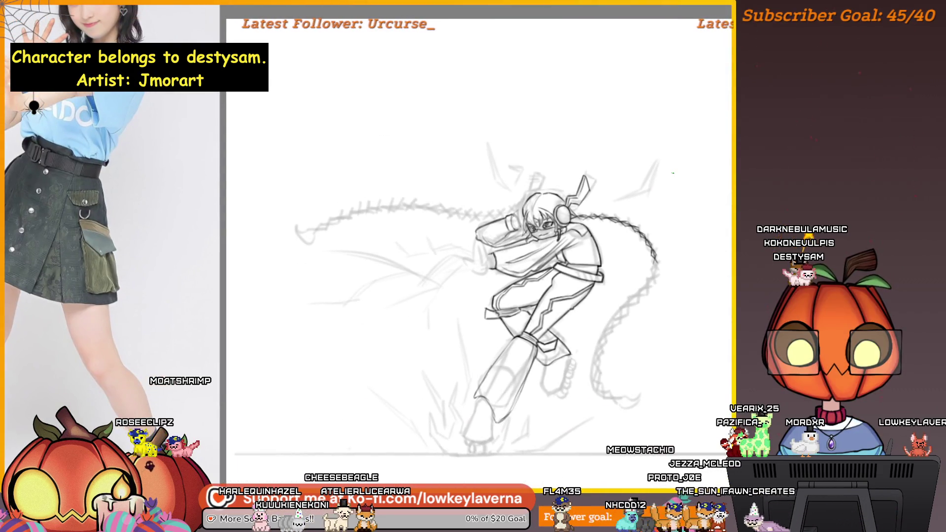
key(Tab)
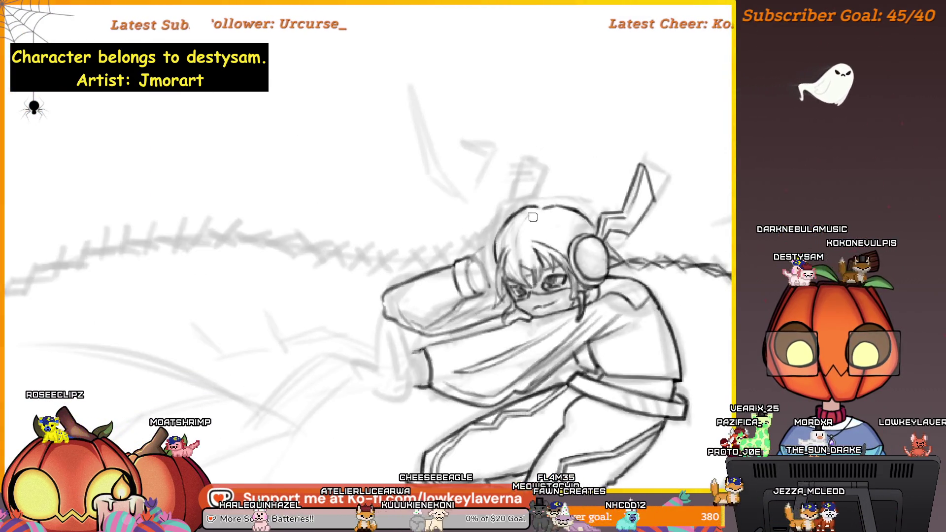
key(Tab)
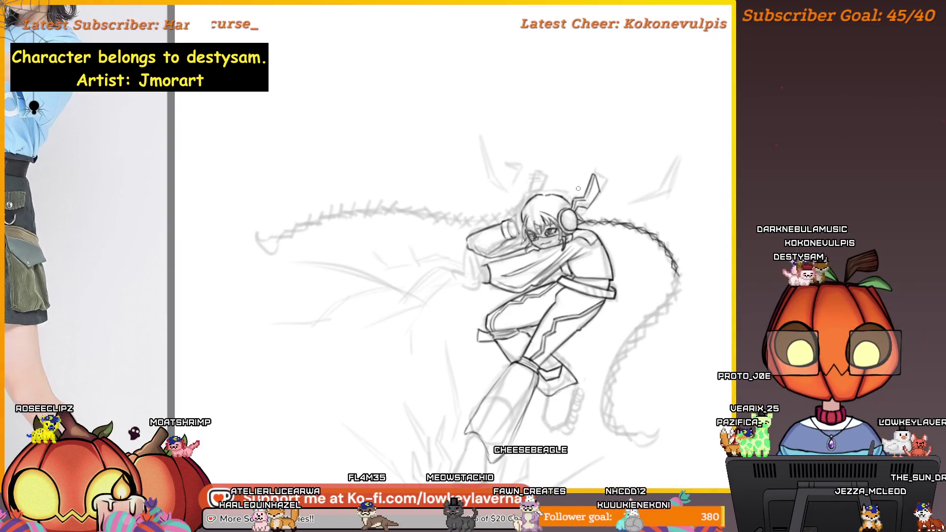
key(Tab)
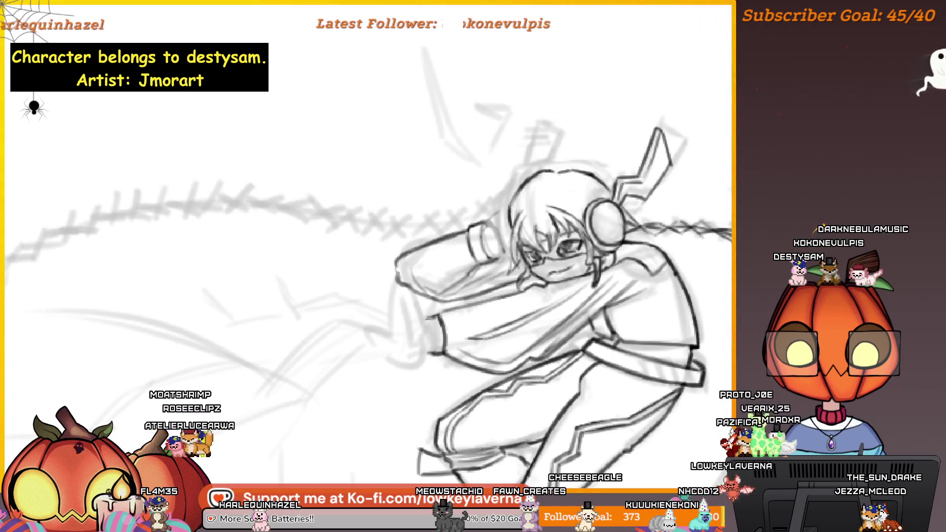
key(Tab)
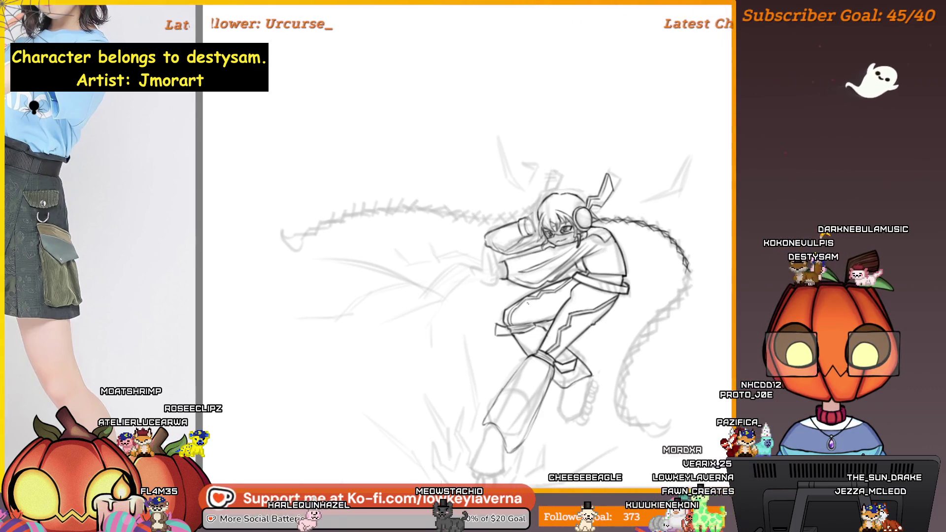
key(m)
key(Tab)
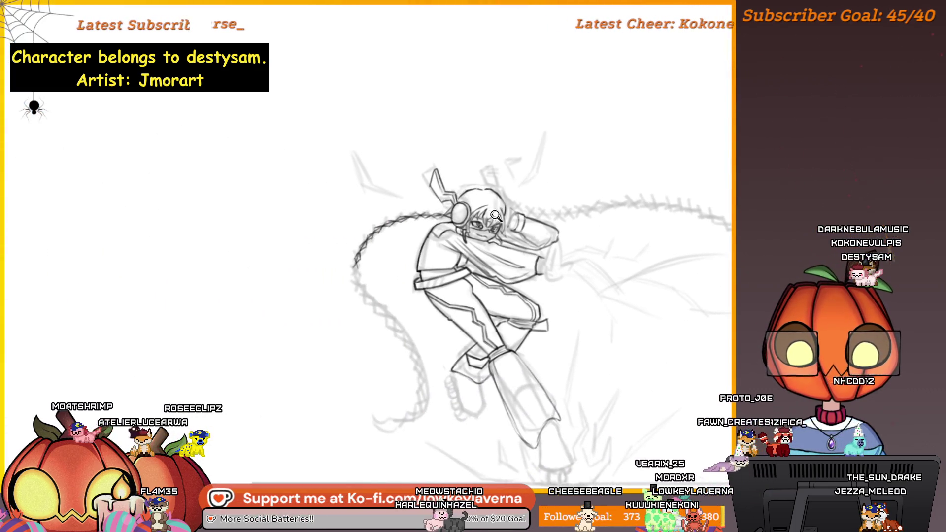
click(497, 214)
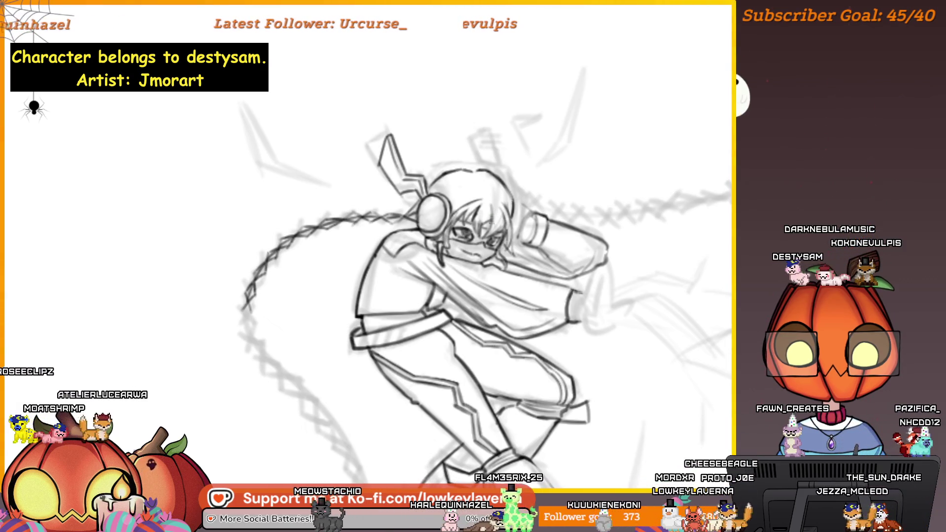
drag(529, 191, 597, 186)
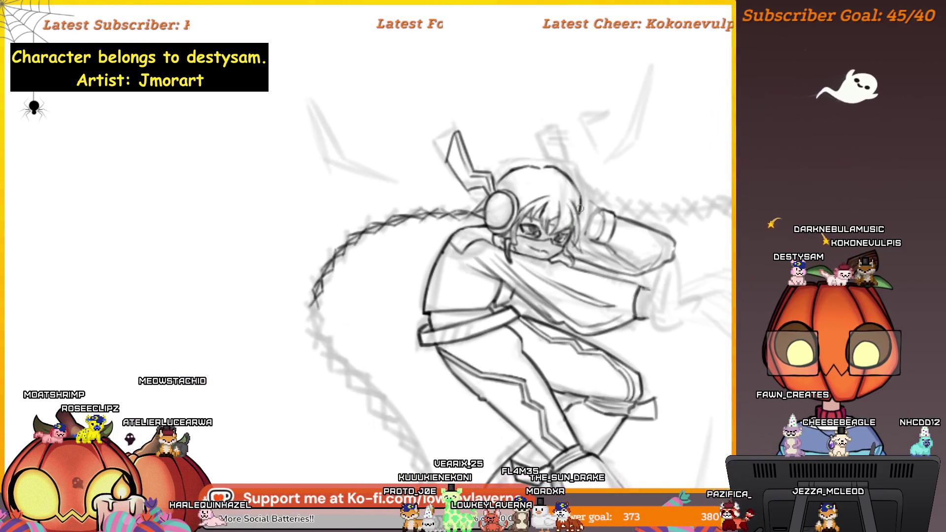
click(569, 209)
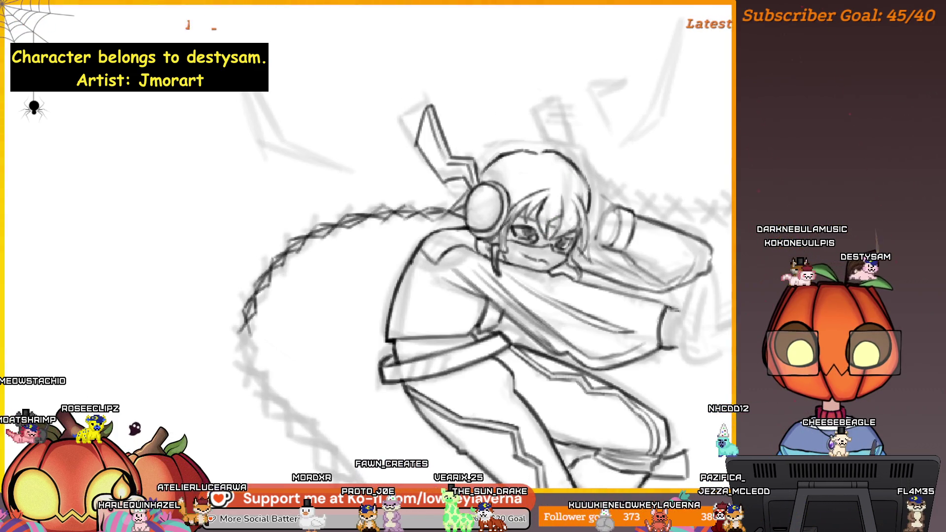
alt+click(582, 231)
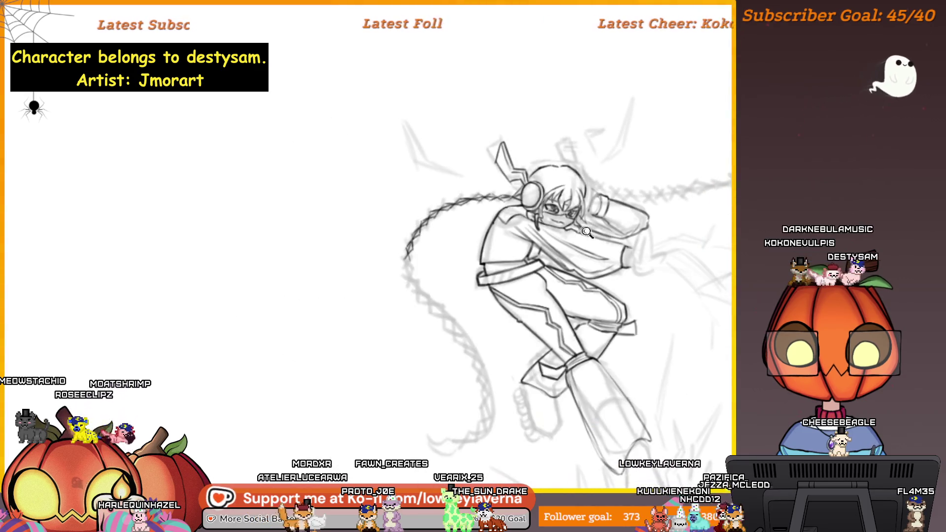
scroll(631, 263, up, 3)
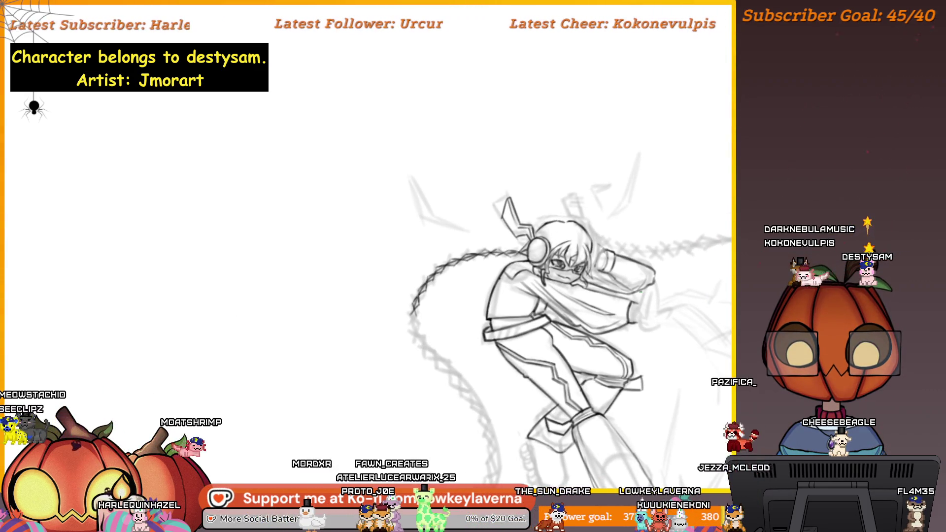
click(580, 254)
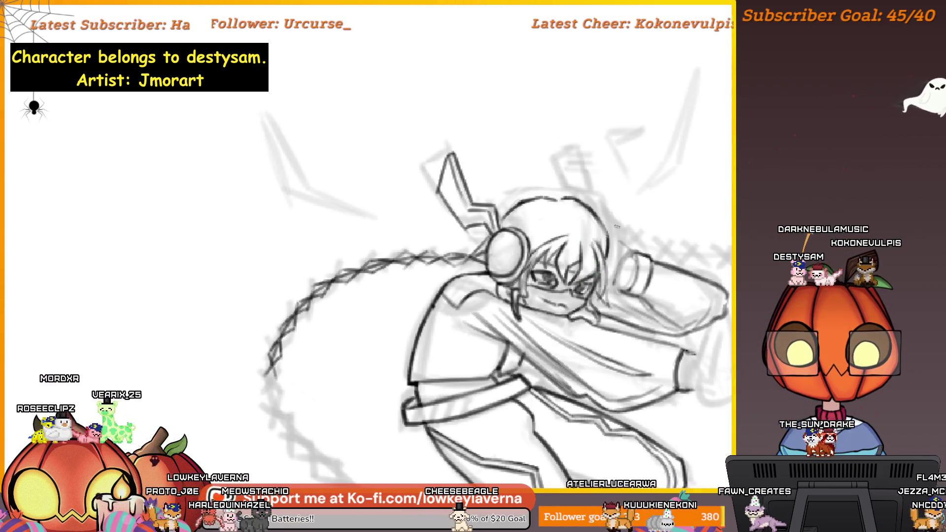
scroll(616, 217, down, 2)
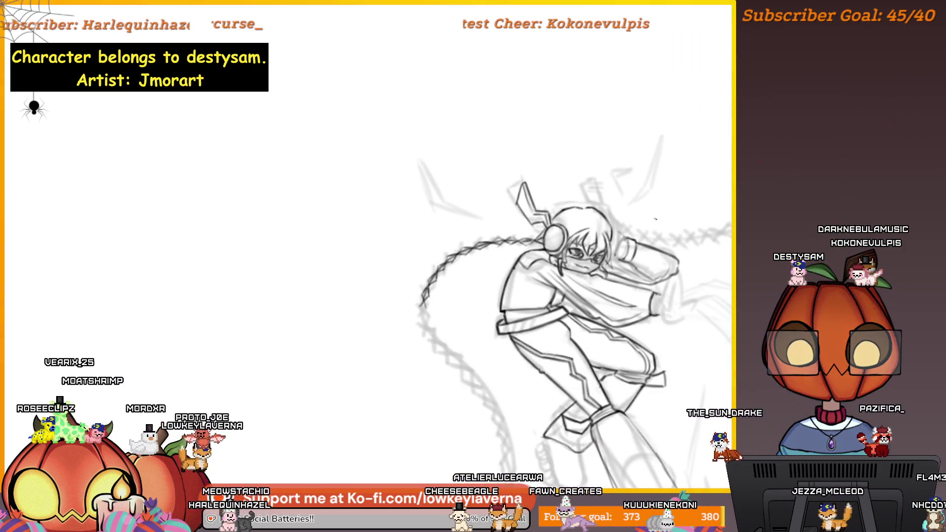
drag(635, 277, 655, 270)
scroll(579, 266, up, 2)
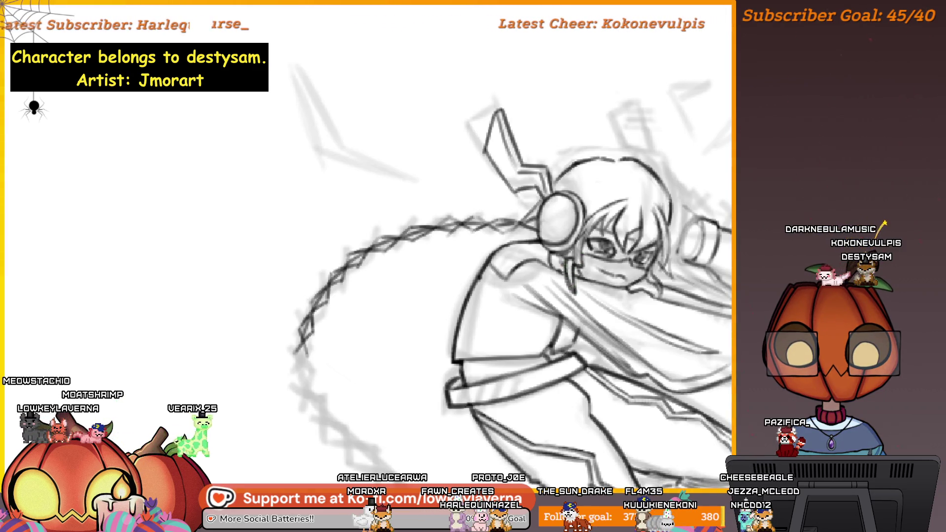
scroll(607, 223, down, 2)
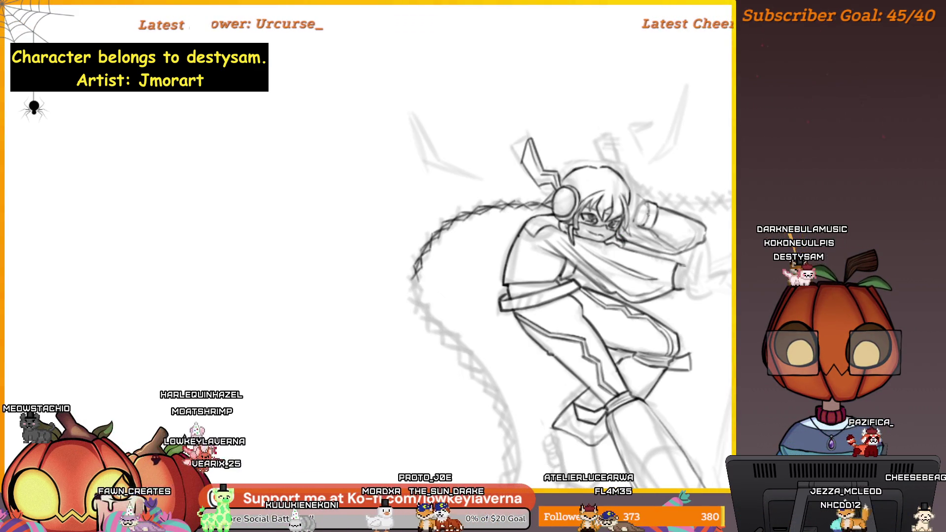
scroll(691, 197, down, 2)
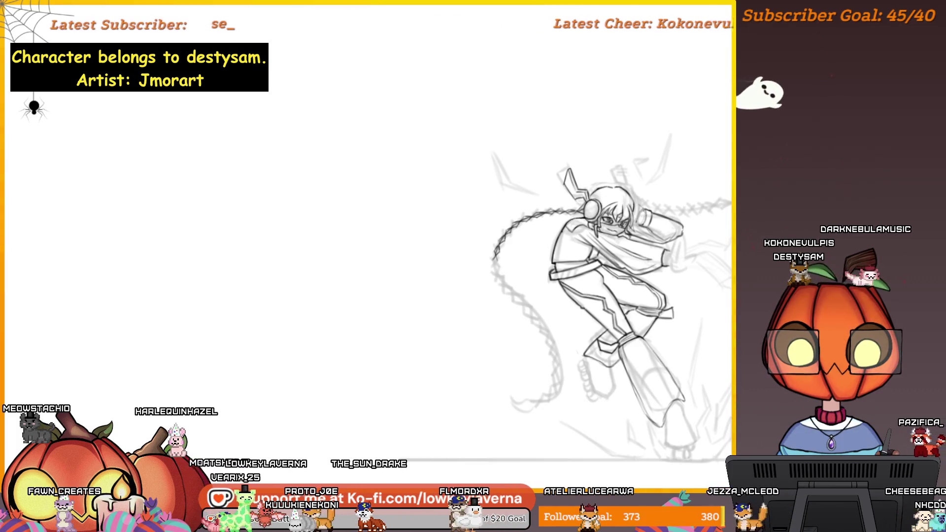
Draw a long curved line to the left of the crouching figure's leg.
scroll(647, 256, up, 4)
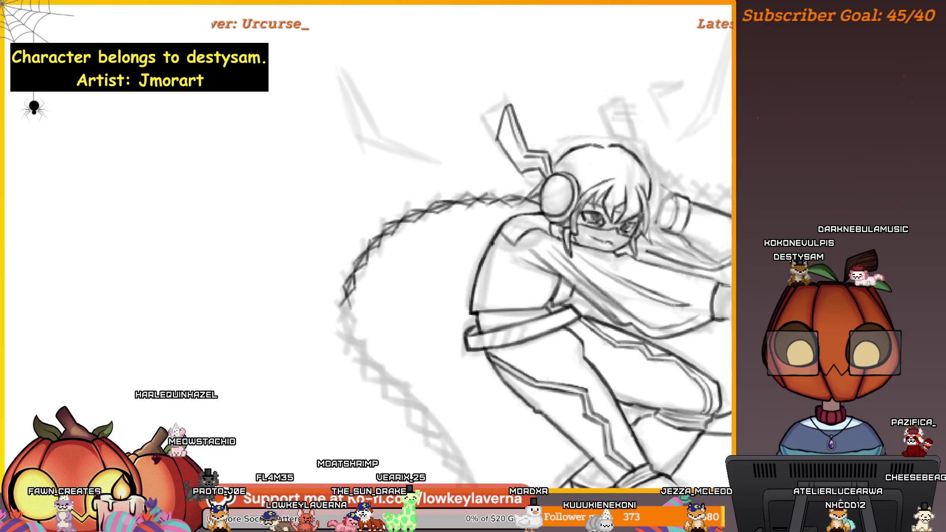
scroll(658, 206, down, 2)
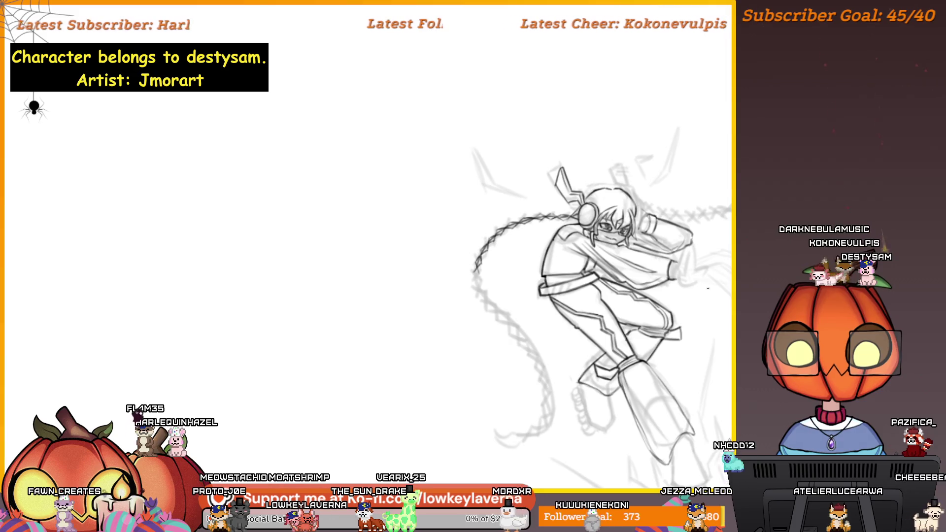
drag(605, 276, 581, 309)
scroll(658, 271, up, 2)
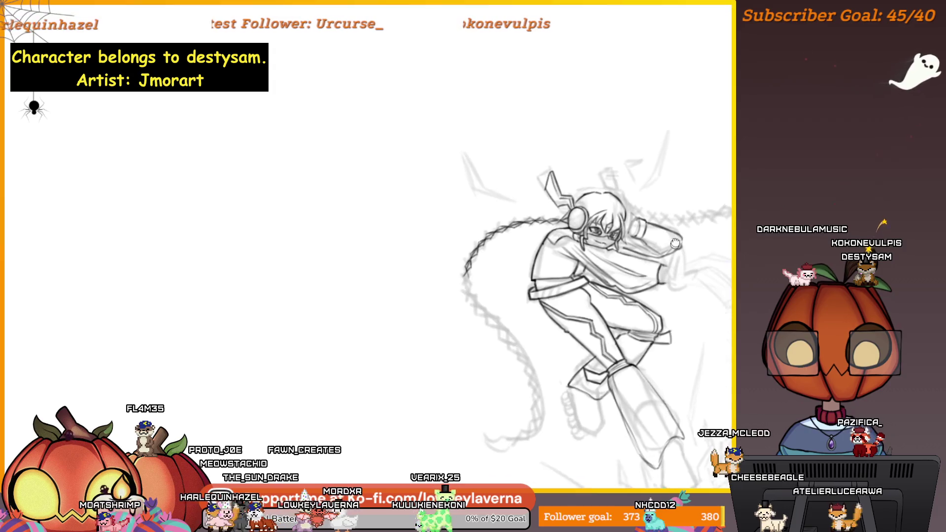
scroll(507, 266, down, 2)
drag(532, 325, 510, 409)
Add a faint diagonal stroke above the character's raised arm.
drag(595, 397, 533, 383)
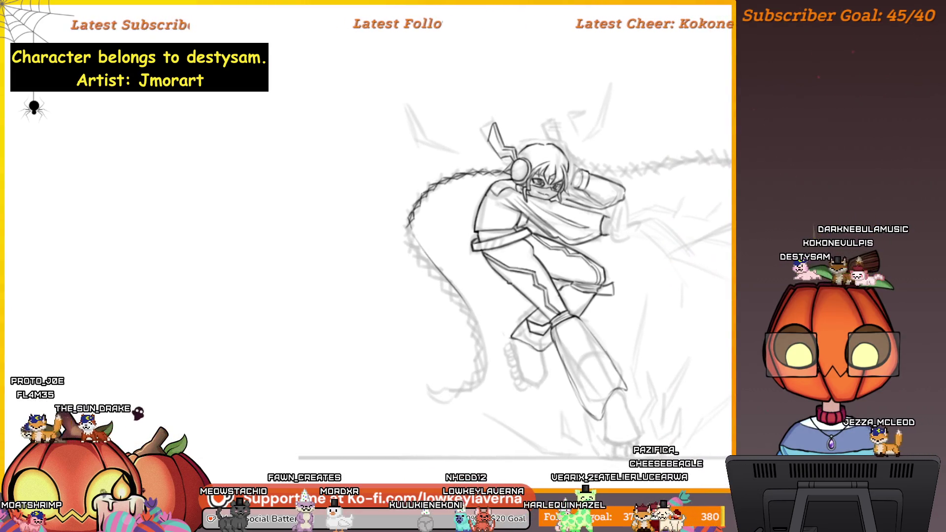
drag(498, 351, 426, 379)
drag(549, 193, 573, 174)
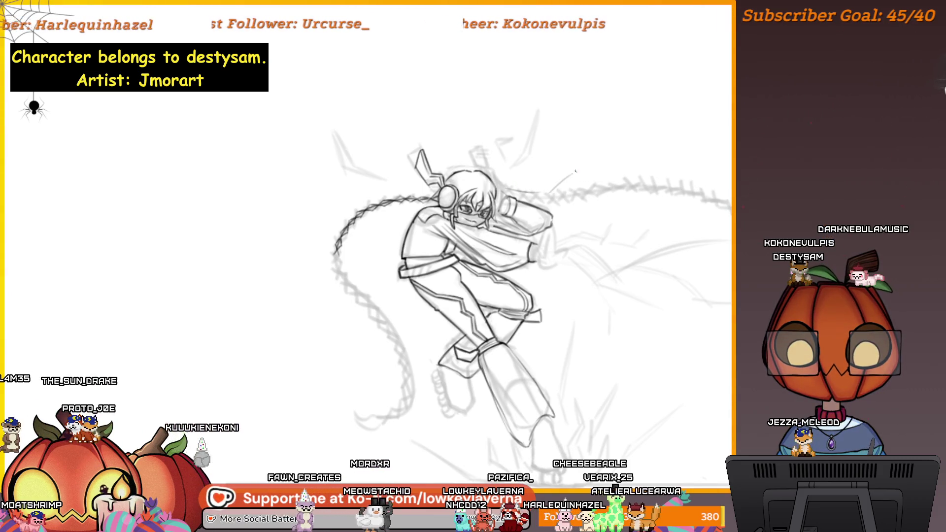
scroll(663, 257, down, 2)
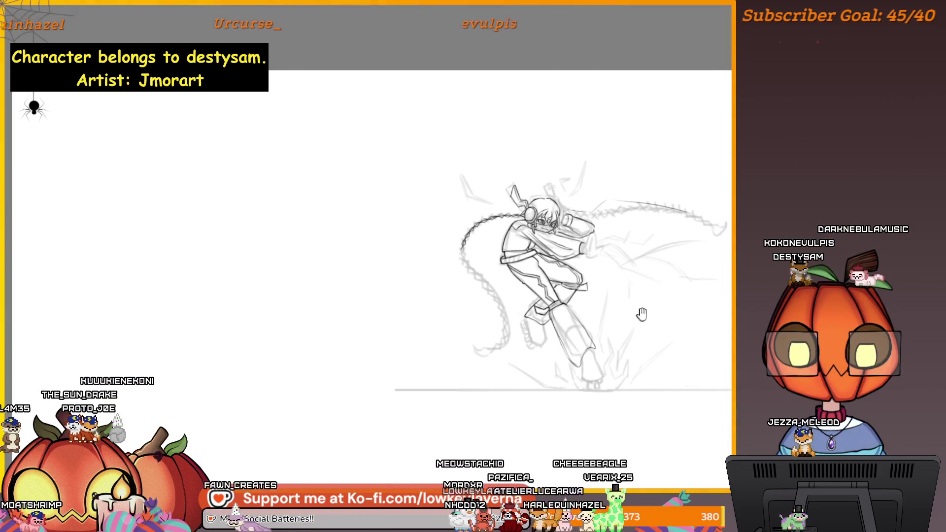
drag(641, 314, 648, 300)
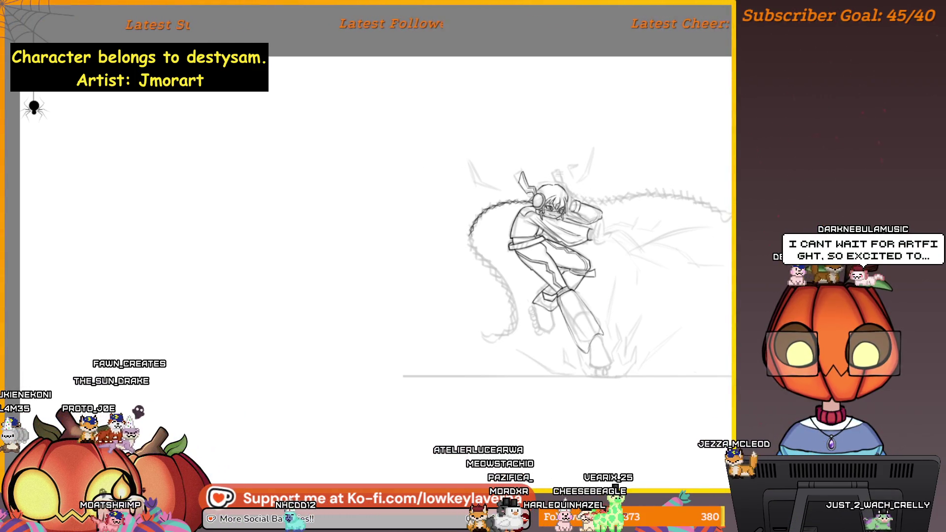
scroll(606, 299, up, 5)
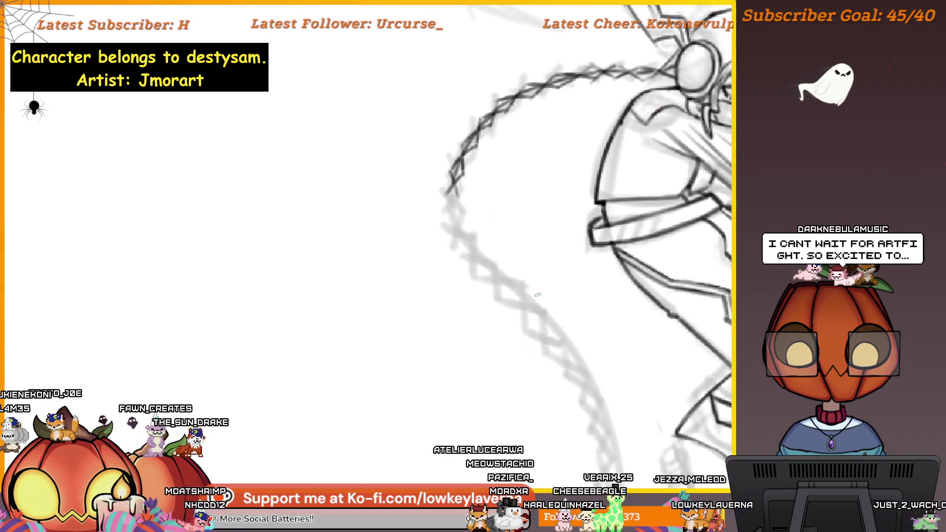
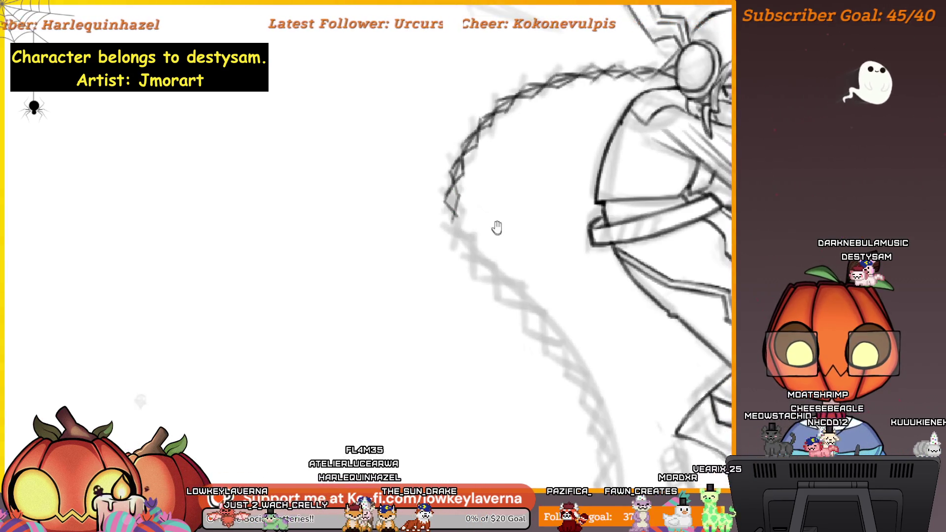
Extend the zigzag braid downward on the flipped canvas and add two short strokes at its tail.
drag(497, 228, 515, 224)
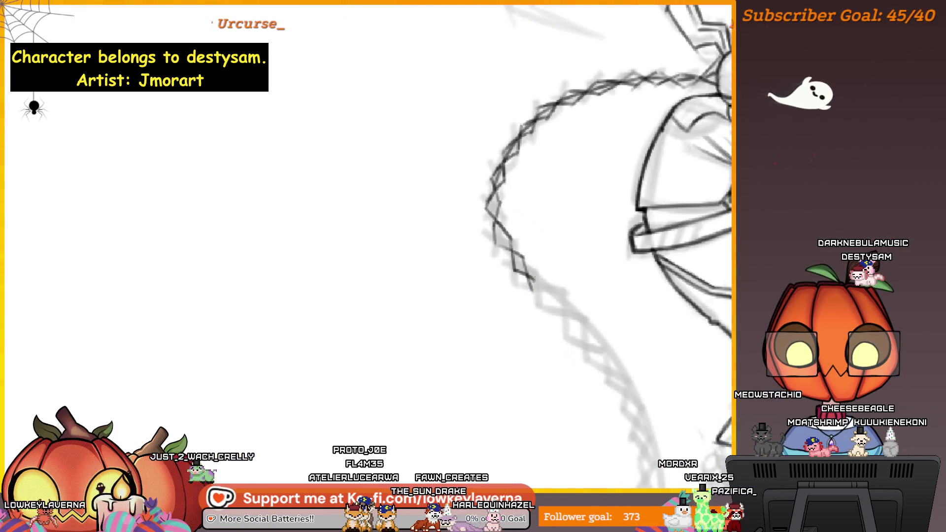
drag(533, 279, 550, 292)
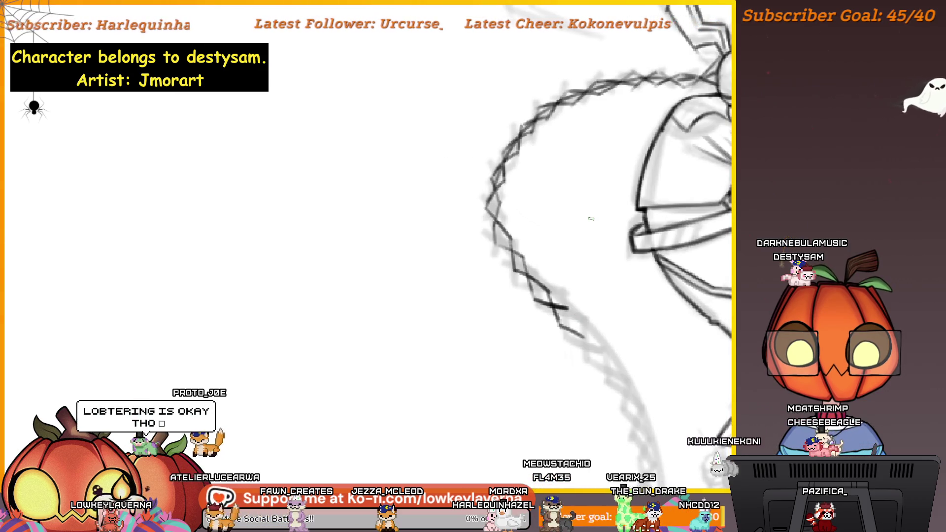
key(m)
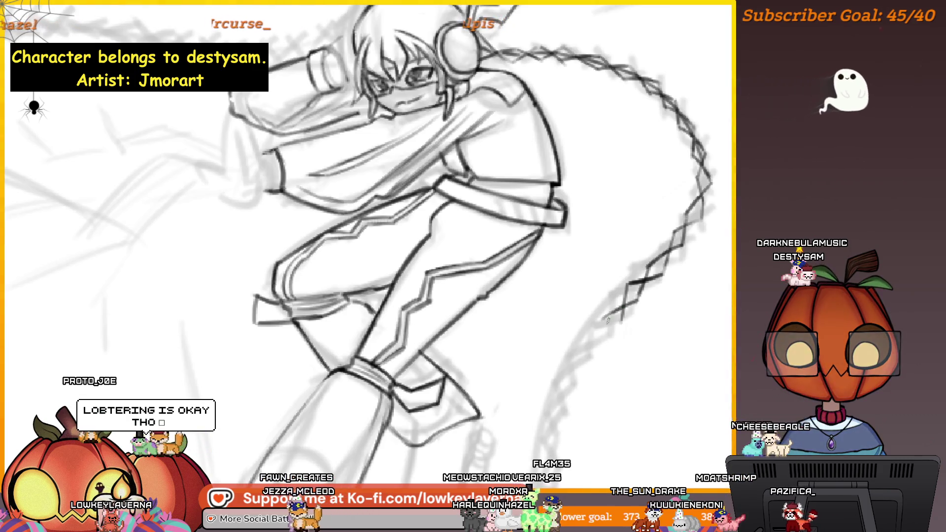
drag(641, 290, 621, 320)
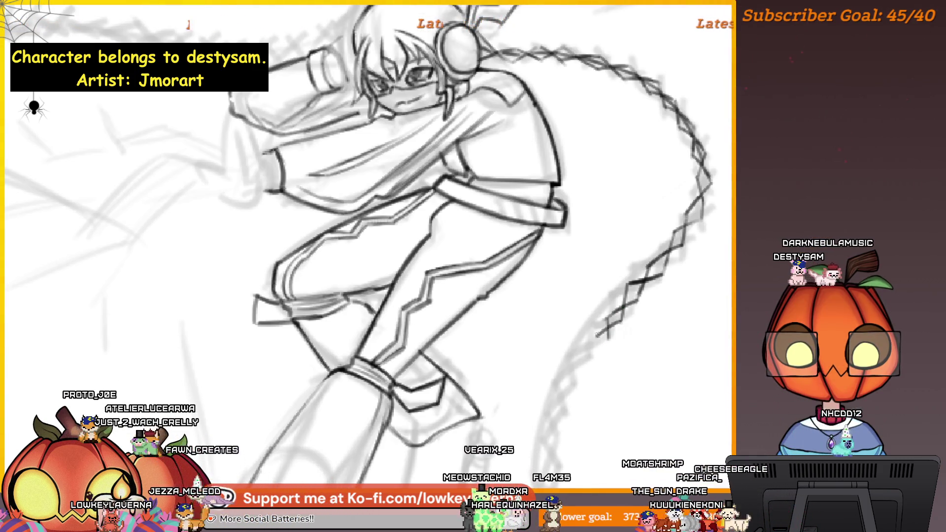
mouse_move(594, 352)
mouse_down()
mouse_move(577, 375)
mouse_move(595, 339)
mouse_up()
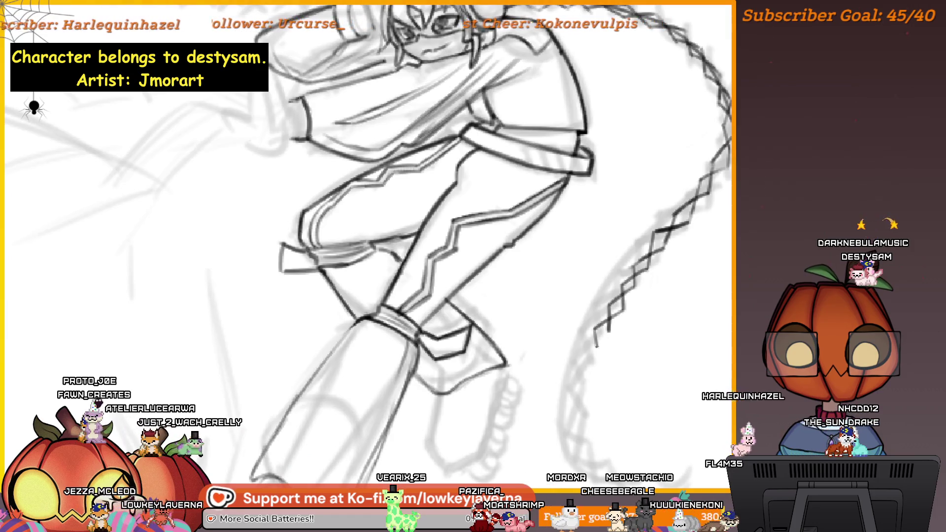
Add another stroke down the lower braid, framing the leg and braid tip.
scroll(610, 357, down, 5)
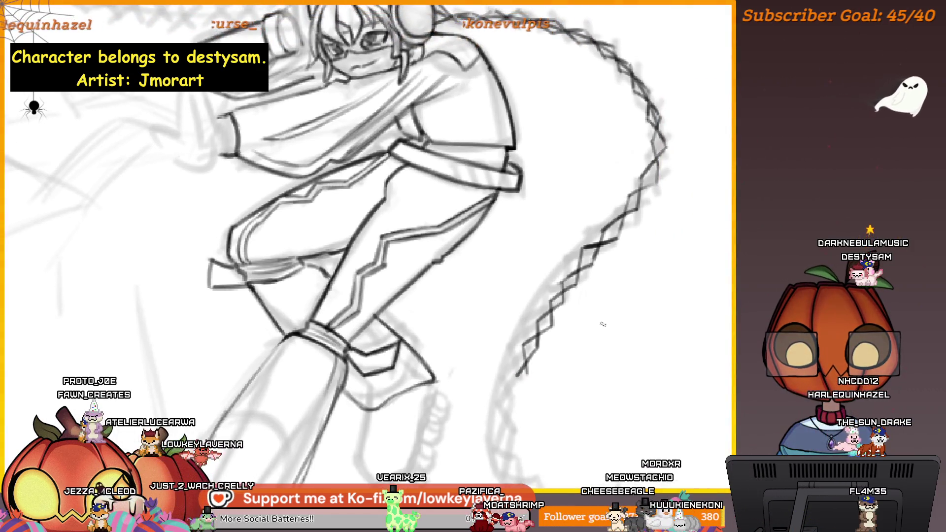
scroll(637, 200, up, 3)
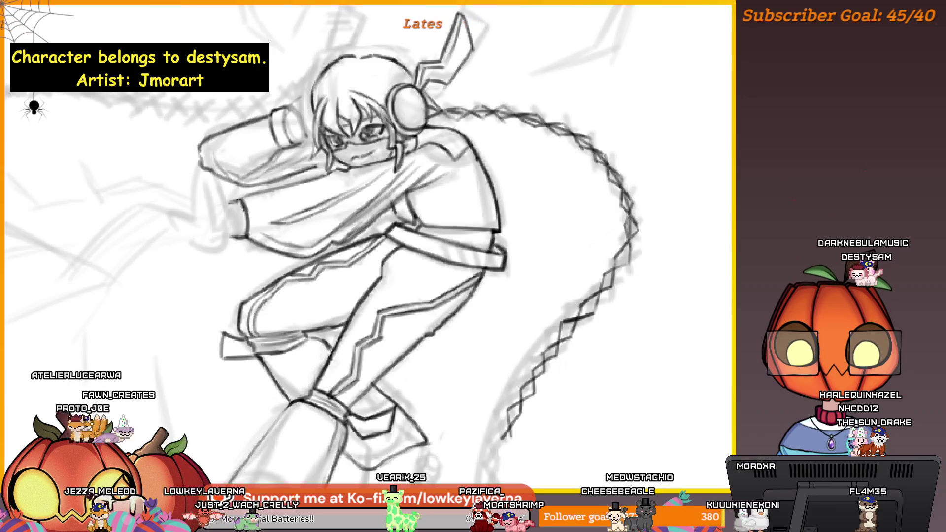
drag(345, 246, 375, 221)
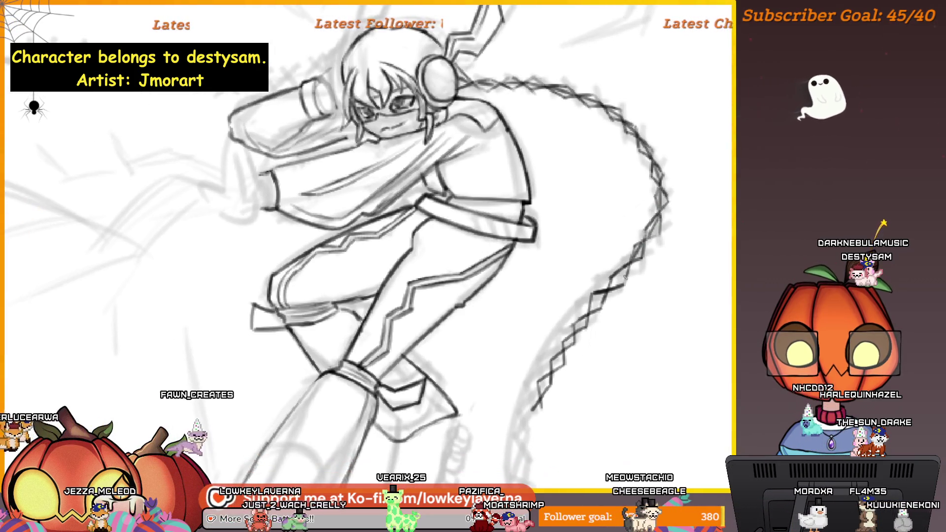
drag(580, 334, 618, 276)
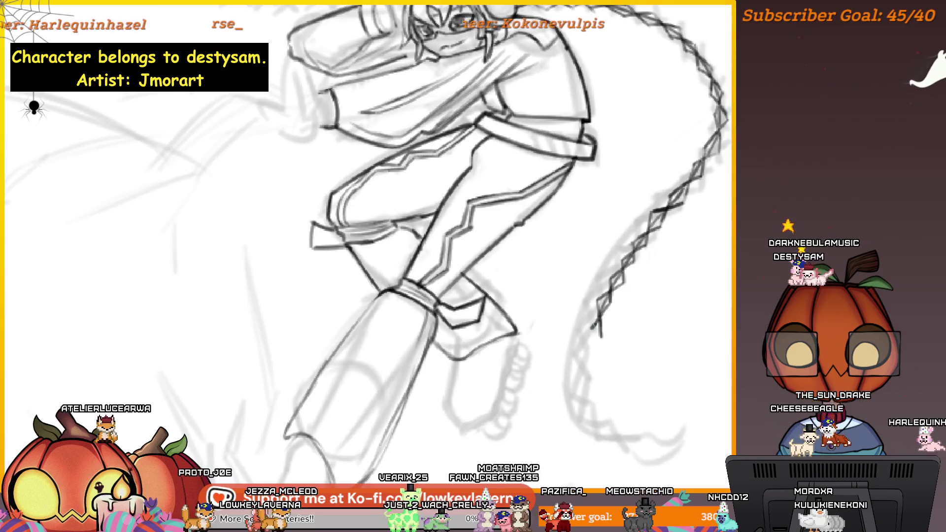
drag(589, 354, 599, 383)
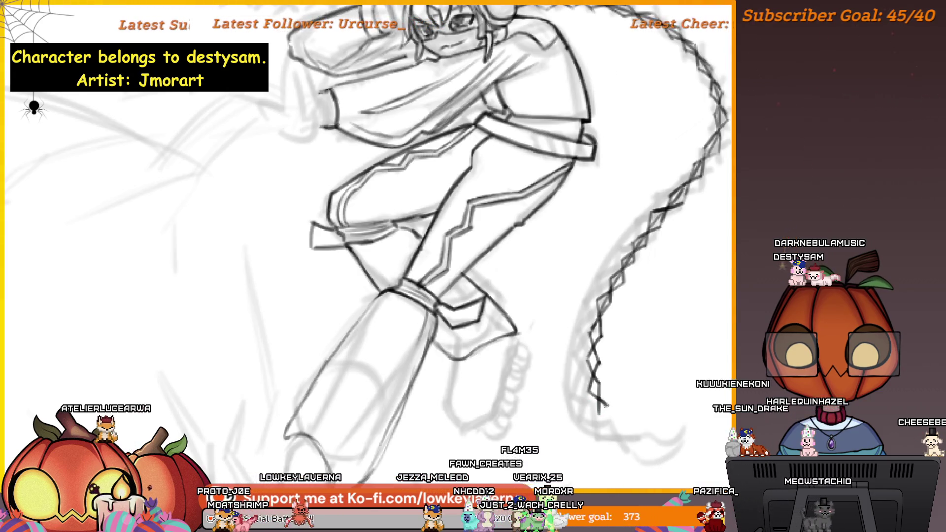
mouse_move(625, 431)
mouse_down()
mouse_move(567, 392)
mouse_move(598, 395)
mouse_up()
scroll(598, 403, down, 3)
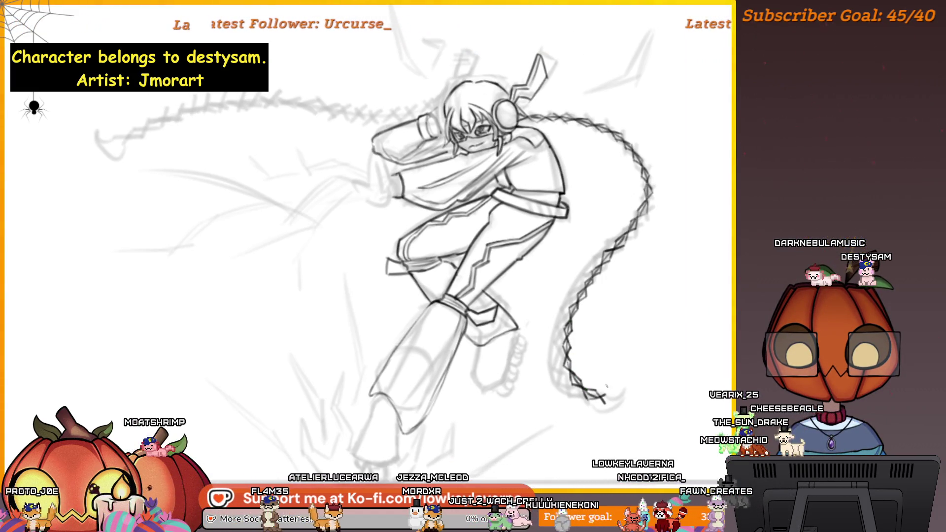
scroll(606, 404, up, 3)
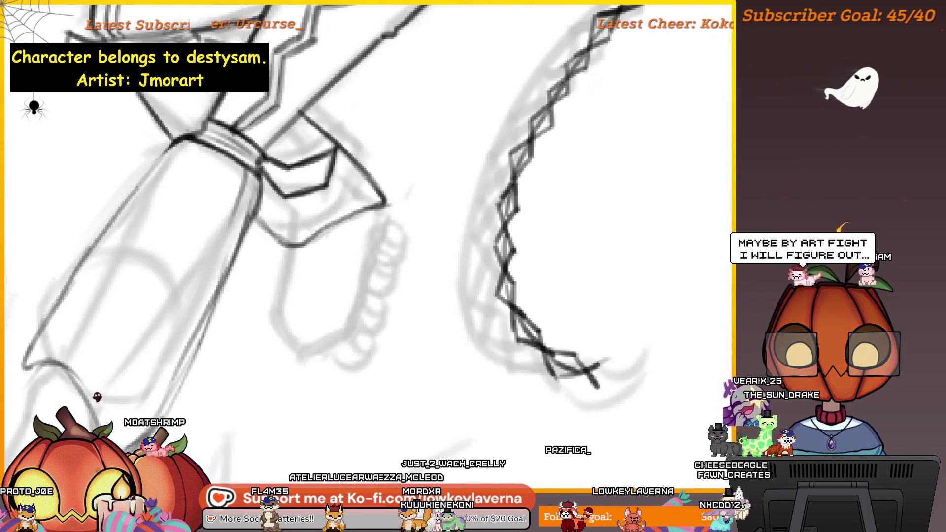
Draw the zigzag end of the braid tip and zoom out until the whole figure fits.
mouse_move(620, 353)
mouse_down()
mouse_move(673, 371)
mouse_move(639, 400)
mouse_up()
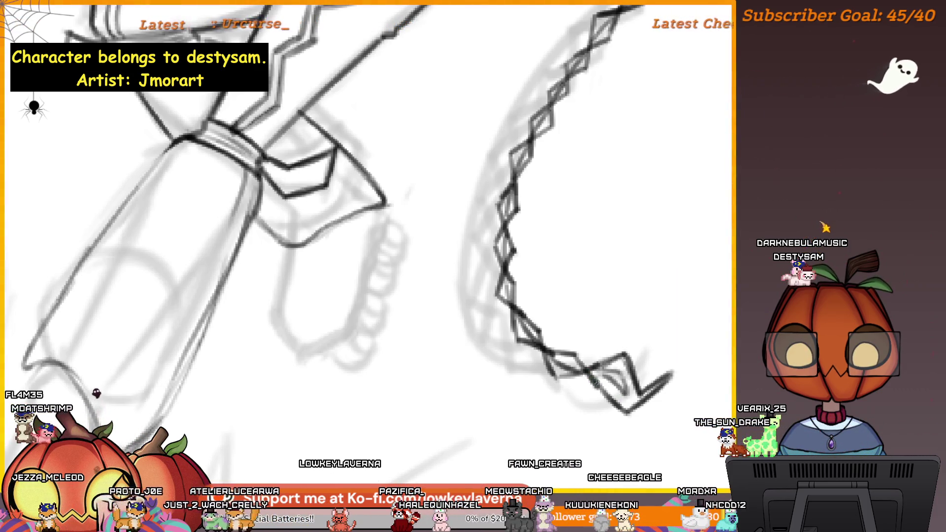
key(ctrl+minus)
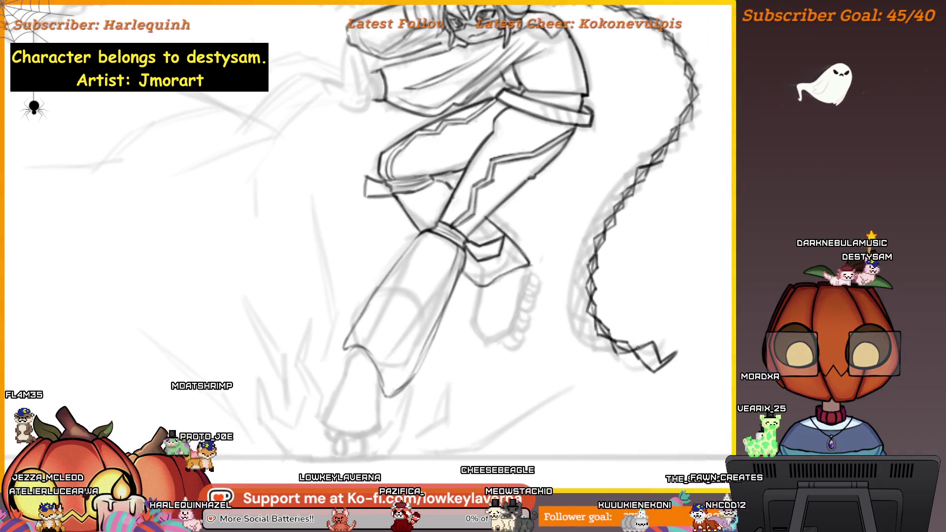
drag(661, 317, 626, 374)
key(ctrl+minus)
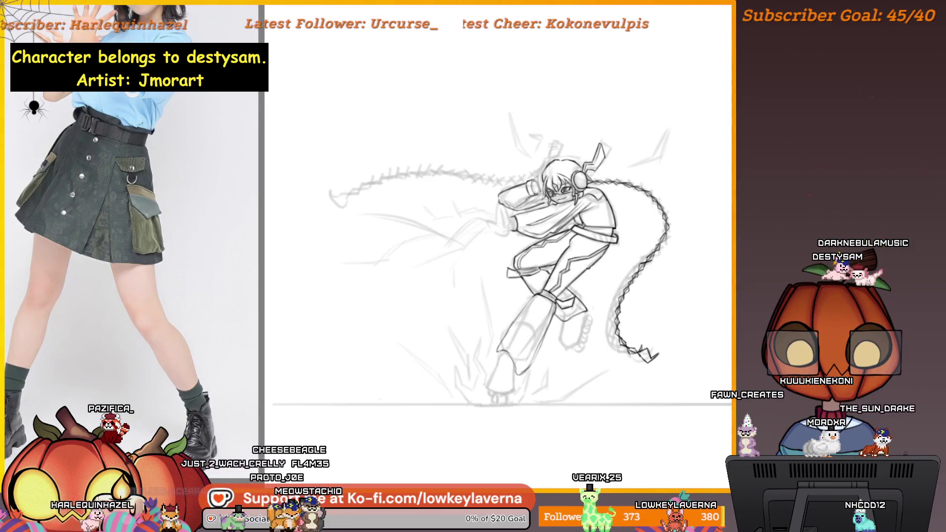
Rotate the lassoed braid clockwise in two small transform passes.
drag(683, 311, 661, 345)
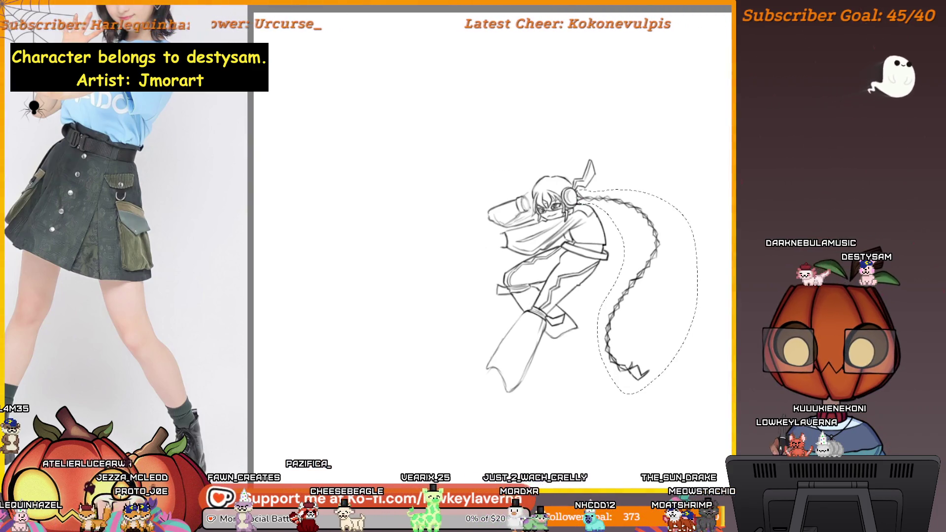
key(ctrl+t)
drag(720, 158, 727, 190)
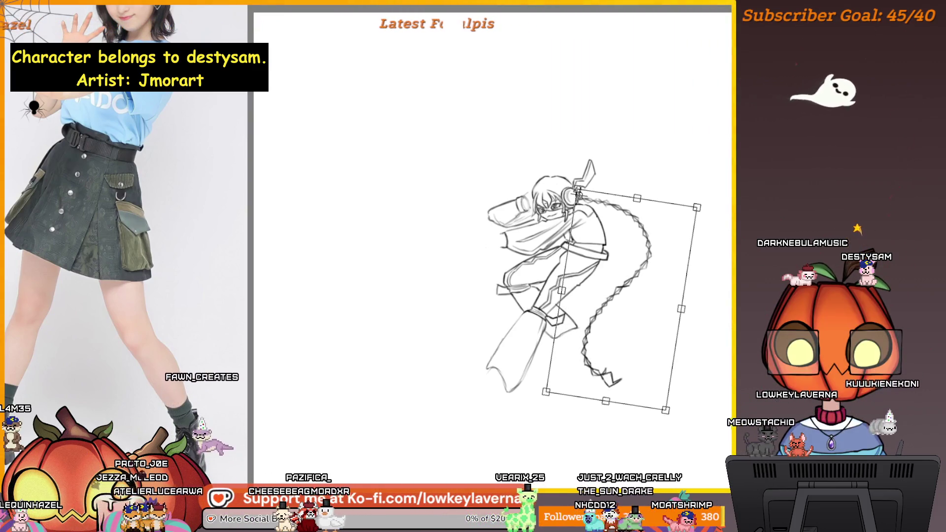
key(Return)
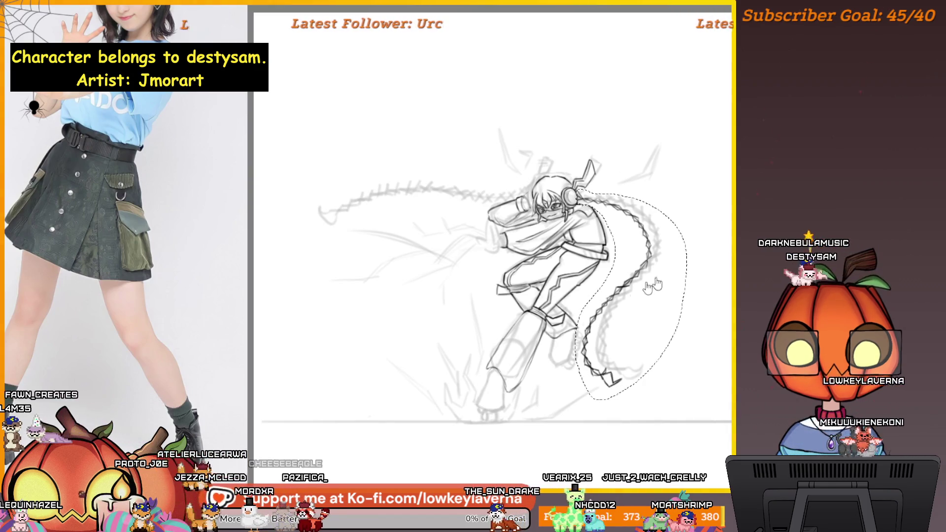
key(ctrl+t)
mouse_move(712, 196)
mouse_down()
mouse_move(717, 189)
mouse_move(714, 201)
mouse_up()
key(Return)
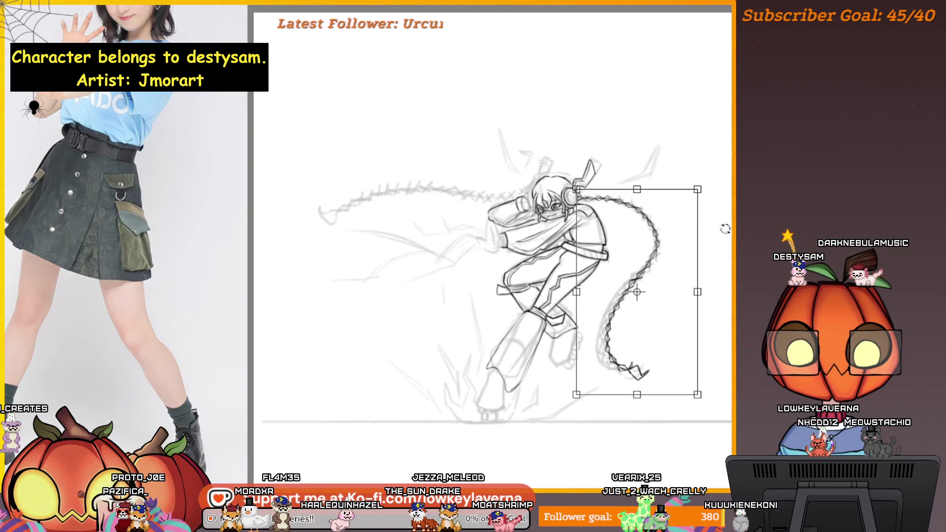
Tilt the braid a touch more clockwise, nudge it a few pixels down, and deselect.
key(Return)
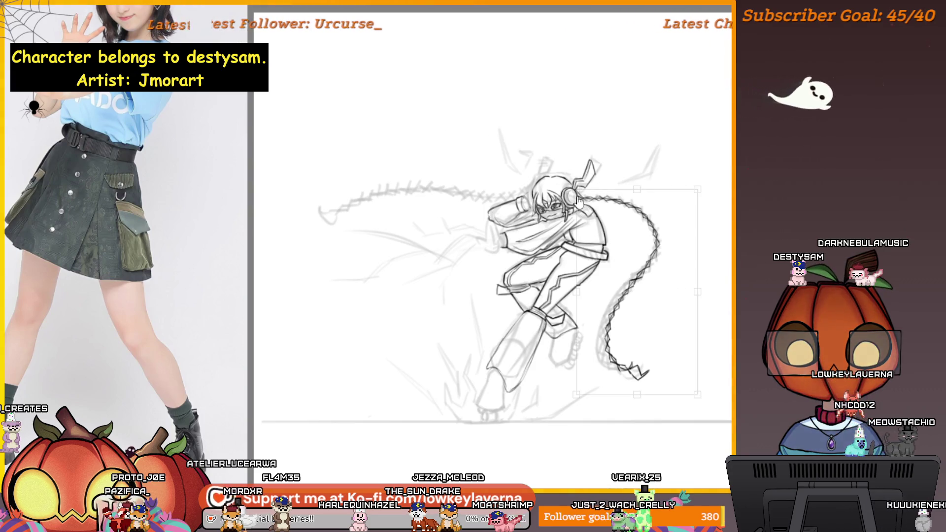
drag(698, 395, 683, 402)
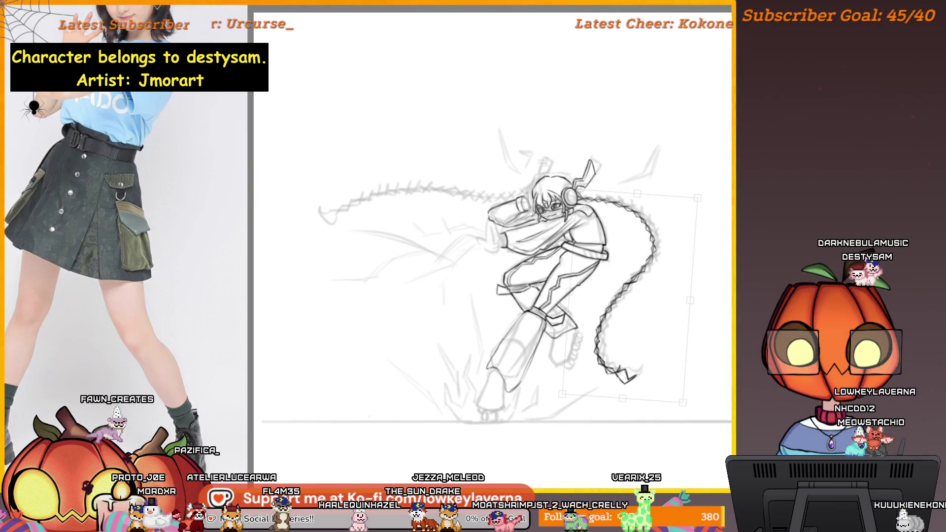
drag(625, 218, 626, 220)
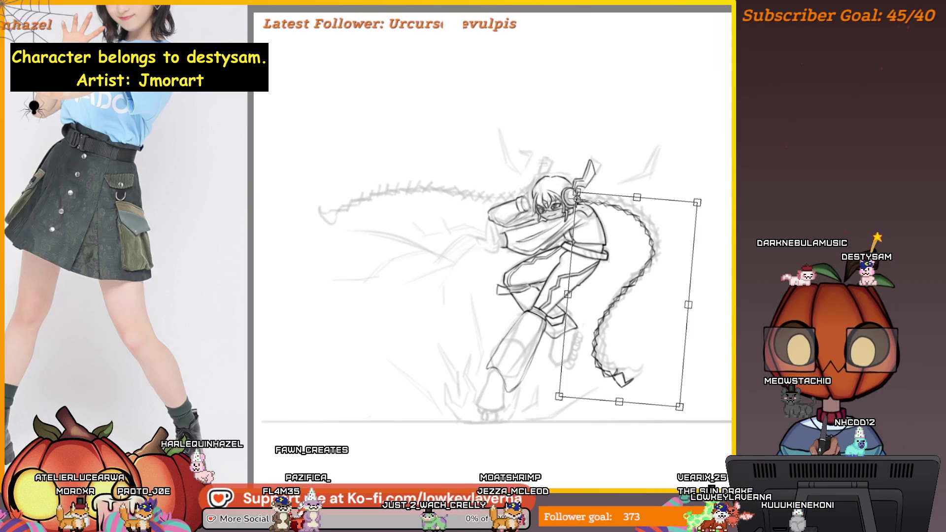
key(Return)
key(ctrl+d)
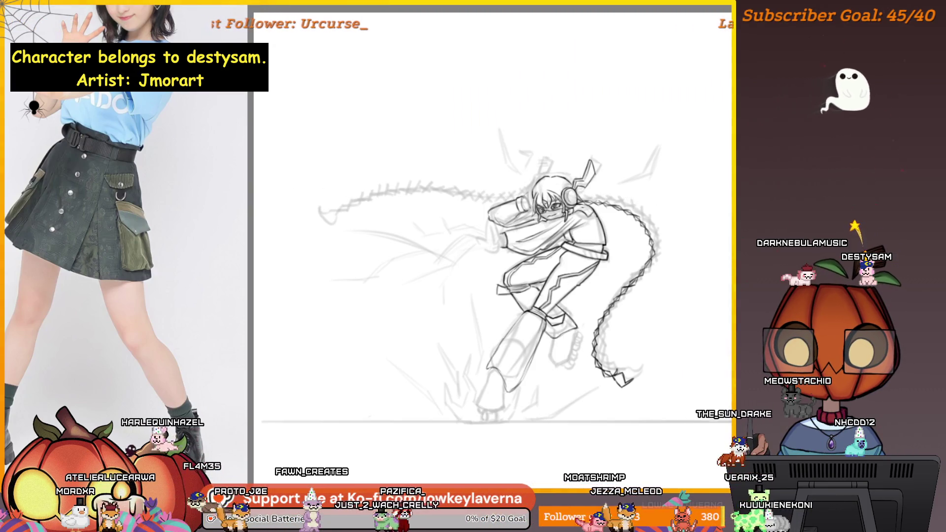
mouse_move(682, 270)
mouse_down()
mouse_move(627, 312)
mouse_move(634, 321)
mouse_up()
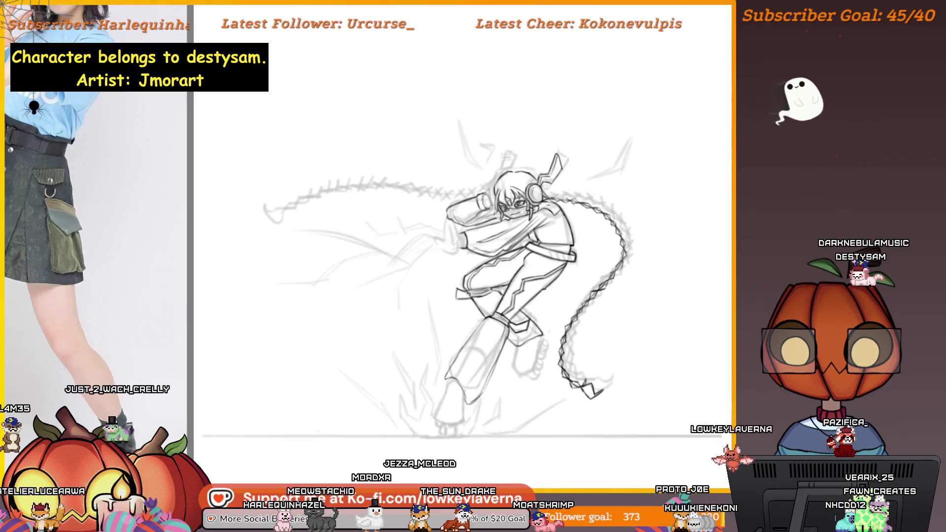
mouse_move(607, 361)
mouse_down()
mouse_move(455, 307)
mouse_move(365, 325)
mouse_up()
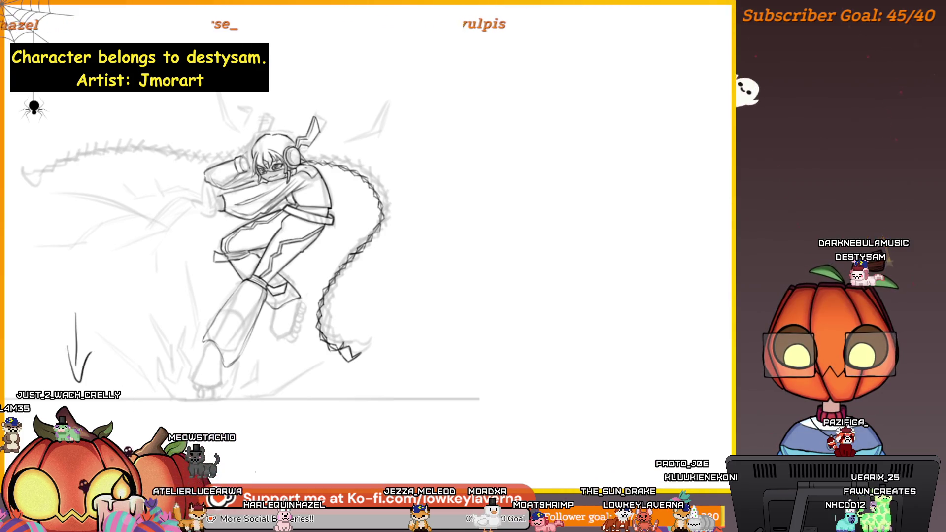
key(ctrl+z)
mouse_move(576, 329)
mouse_down()
mouse_move(593, 392)
mouse_move(725, 383)
mouse_up()
drag(617, 383, 684, 385)
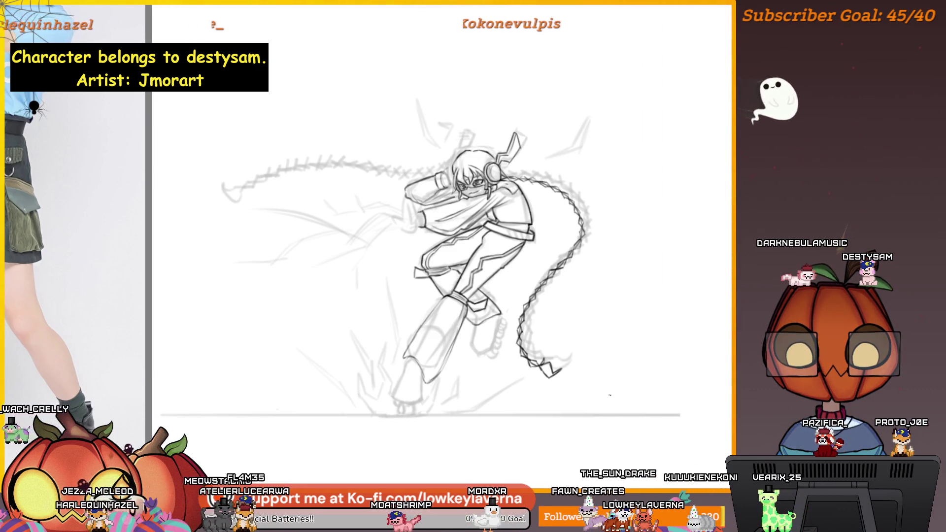
mouse_move(581, 395)
mouse_down()
mouse_move(644, 392)
mouse_move(631, 364)
mouse_move(650, 378)
mouse_up()
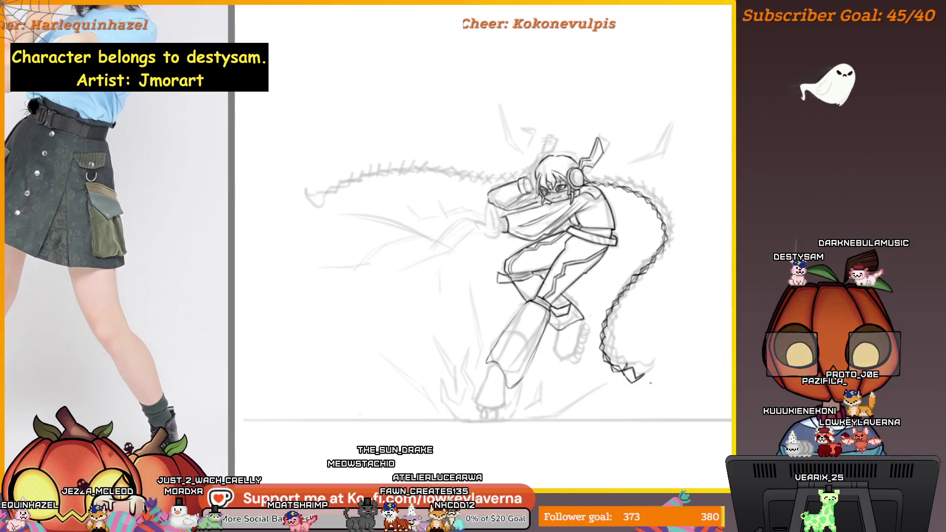
Zoom in on the character's head, then back out to frame the empty area below.
scroll(663, 272, up, 3)
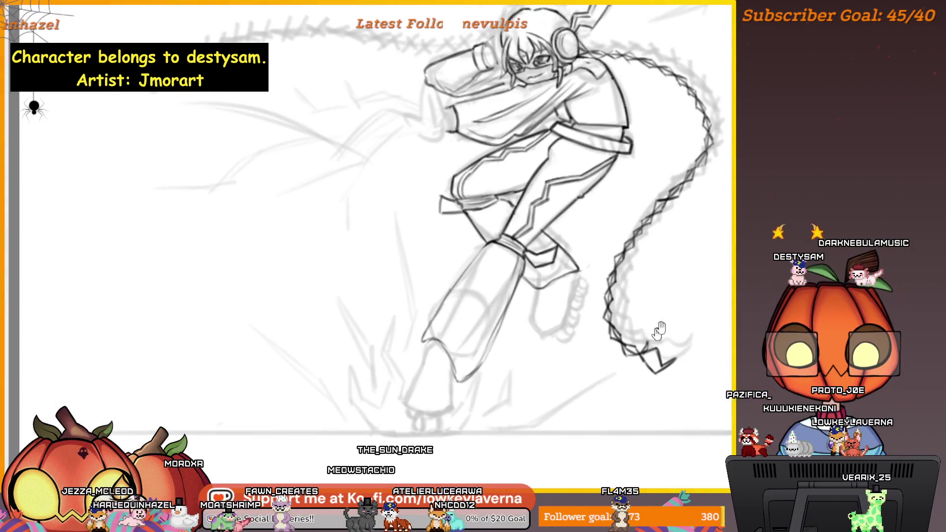
drag(602, 276, 676, 385)
scroll(659, 387, up, 2)
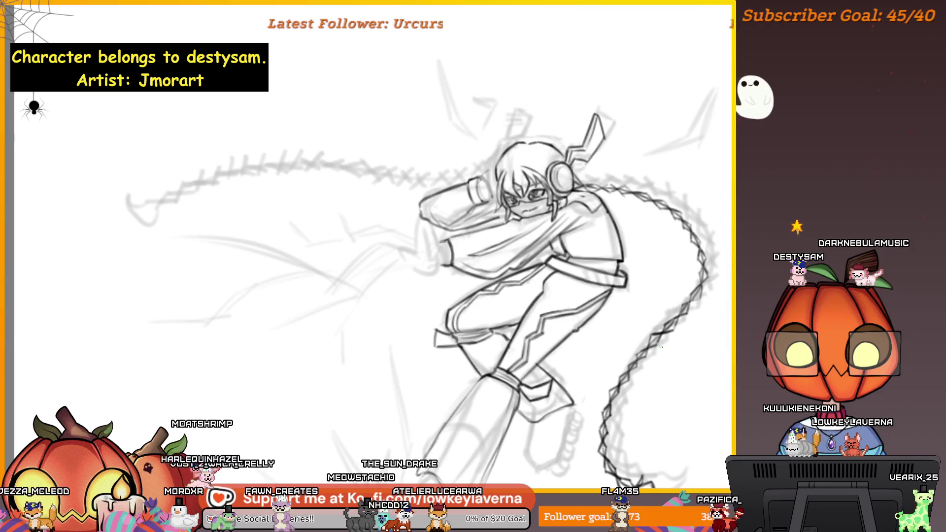
scroll(567, 214, up, 2)
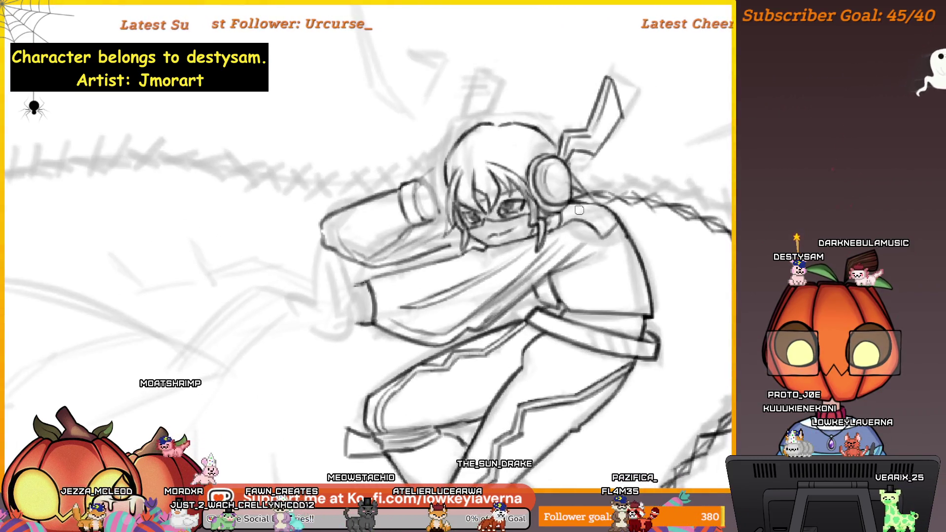
scroll(567, 213, up, 2)
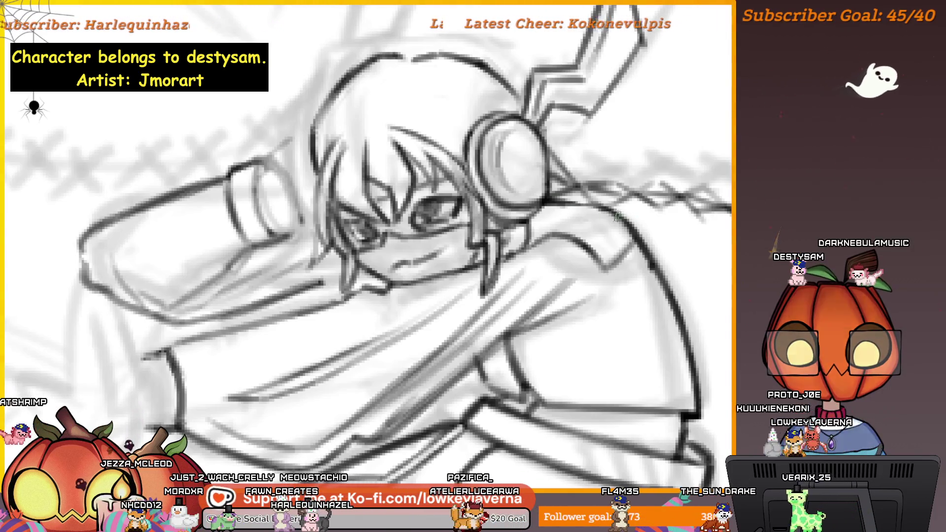
scroll(647, 202, down, 5)
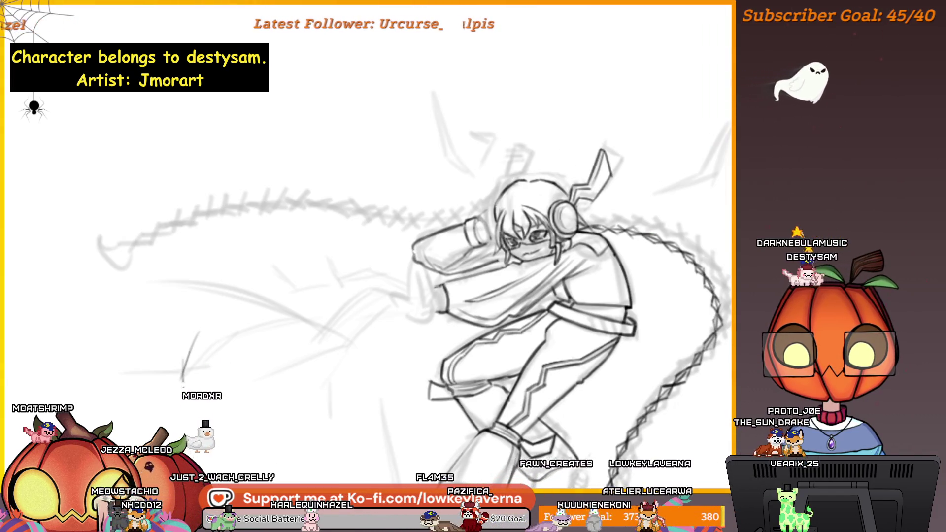
drag(667, 347, 659, 378)
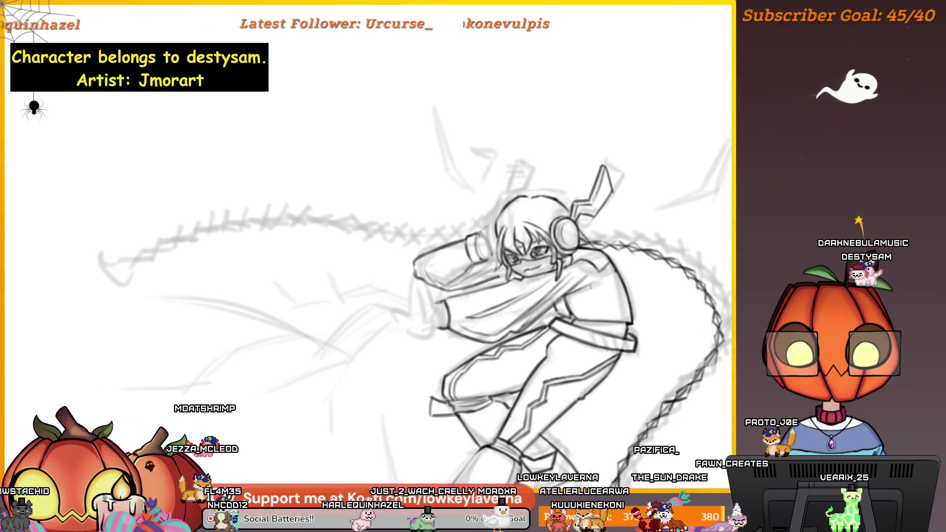
drag(625, 362, 584, 341)
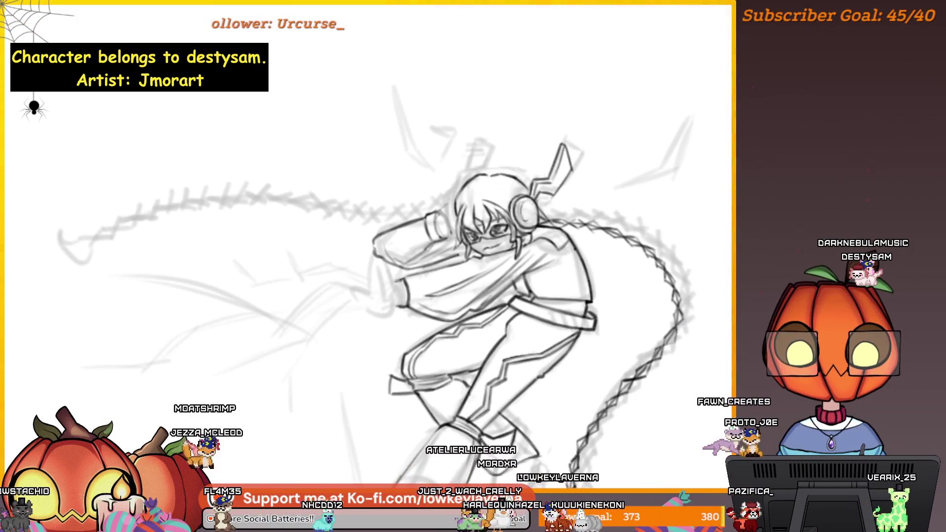
scroll(375, 276, down, 2)
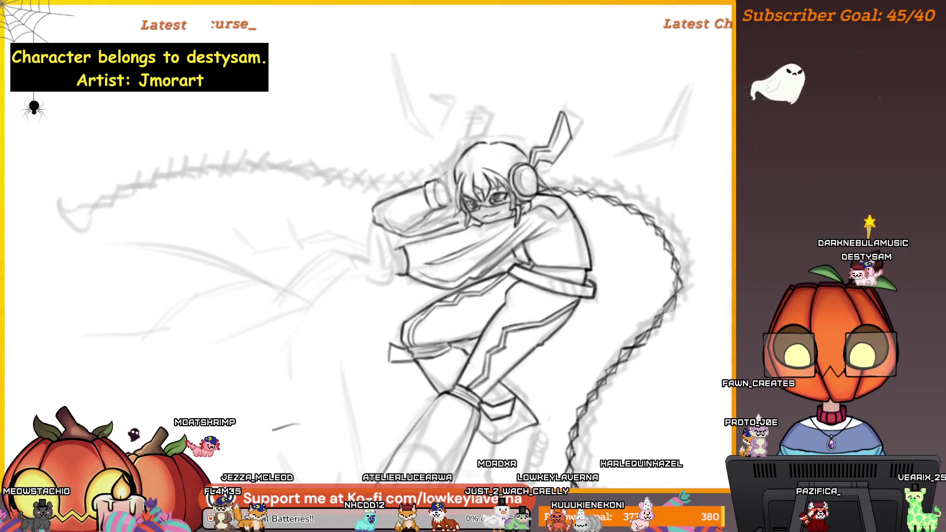
Sketch small angled, hooked and V-shaped marks, then a wide curved arc in the lower left.
drag(269, 417, 269, 448)
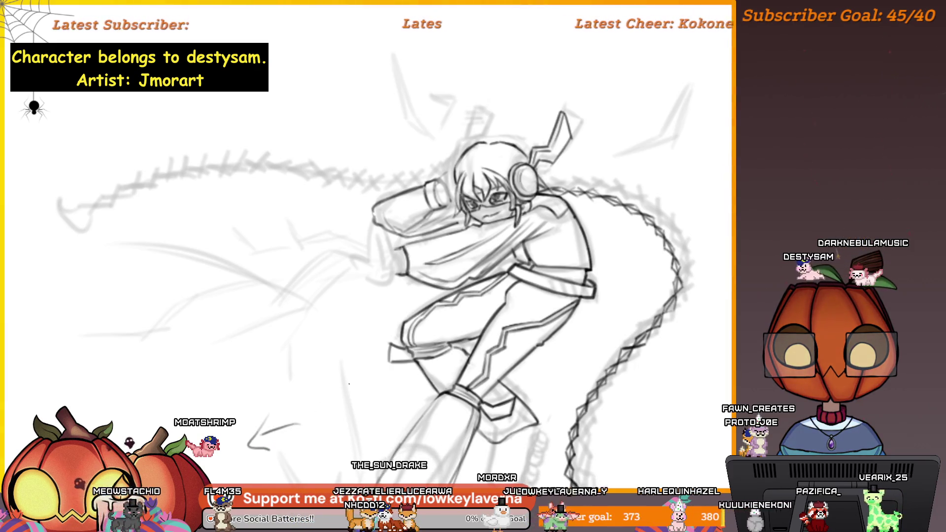
drag(329, 396, 335, 431)
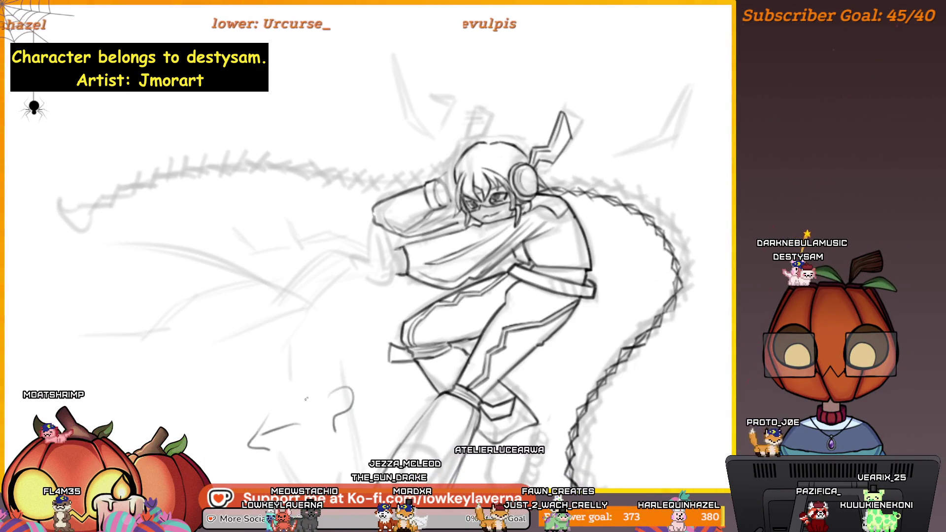
drag(163, 346, 178, 380)
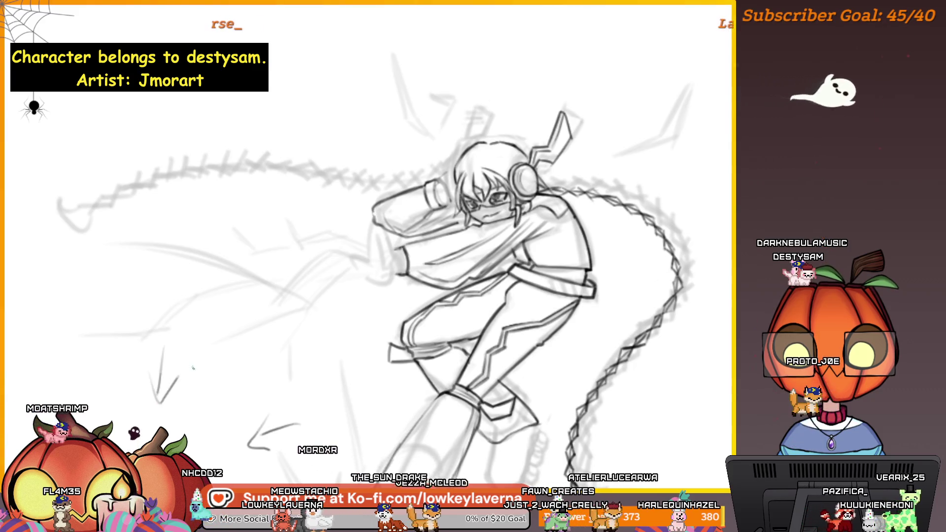
drag(71, 379, 242, 450)
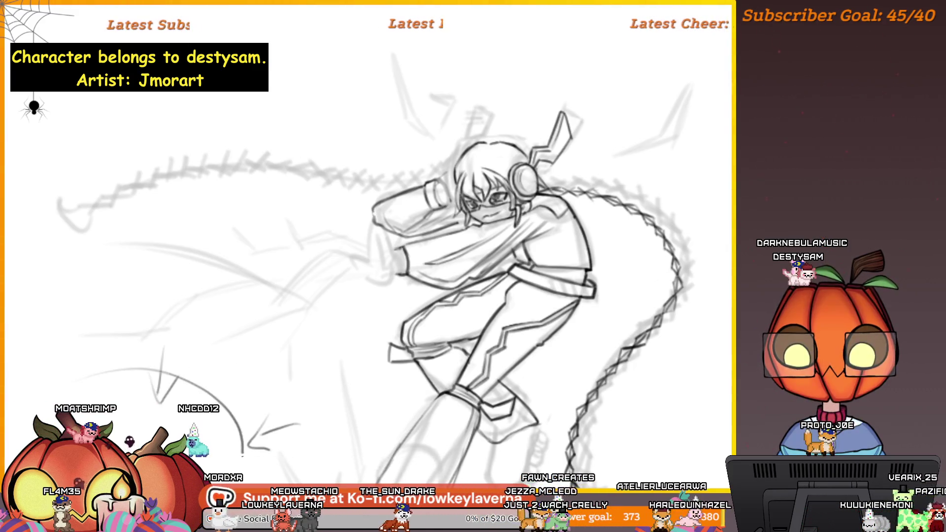
key(ctrl+z)
drag(10, 419, 230, 461)
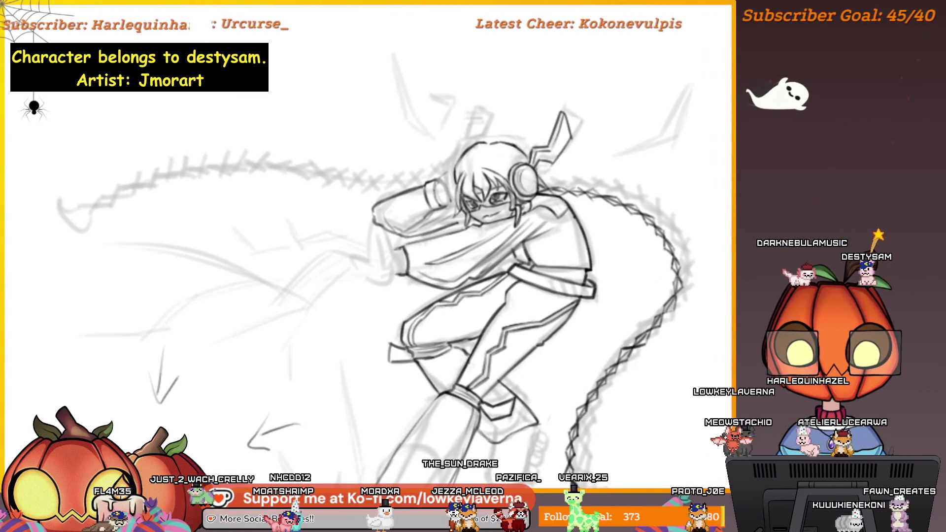
mouse_move(636, 256)
mouse_down()
mouse_move(718, 228)
mouse_move(723, 245)
mouse_up()
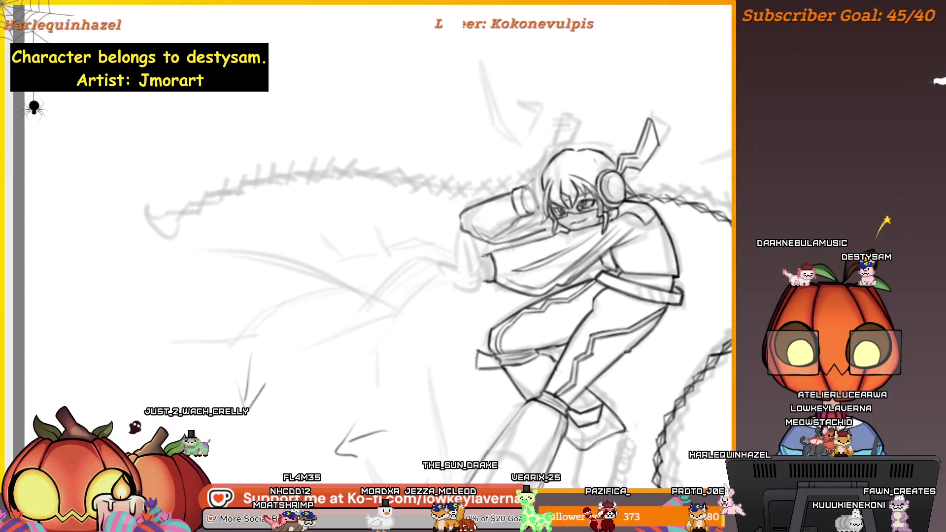
Zoom out and pan so the whole sketch sits beside the full reference photo.
scroll(723, 244, down, 3)
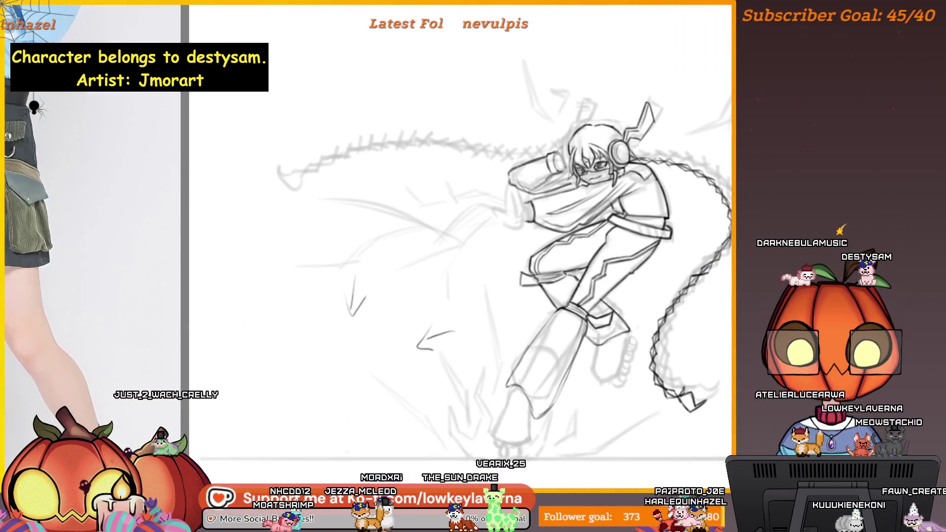
drag(463, 247, 477, 271)
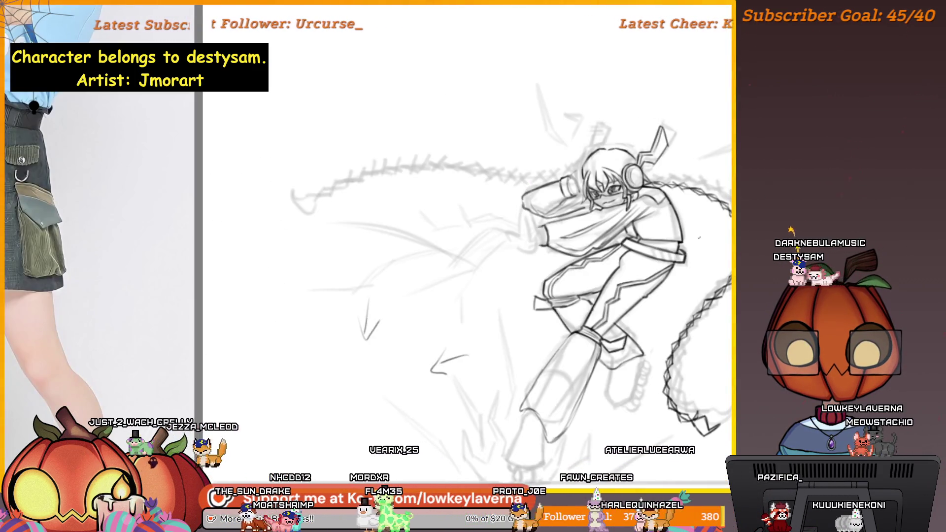
scroll(698, 238, down, 3)
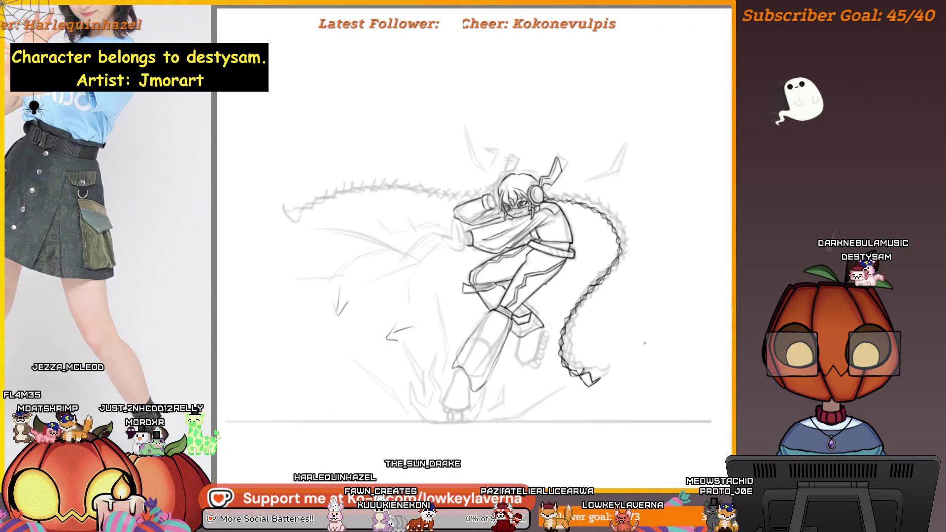
drag(607, 364, 639, 376)
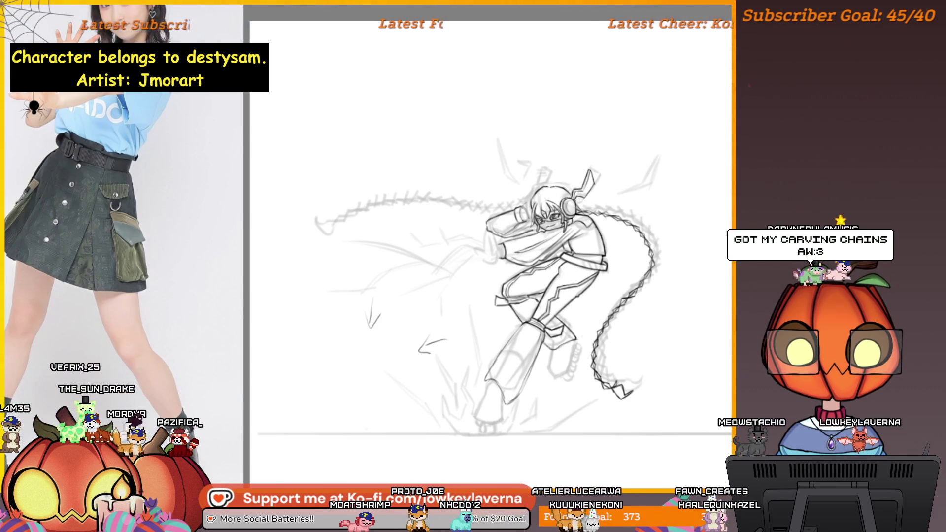
drag(629, 353, 692, 337)
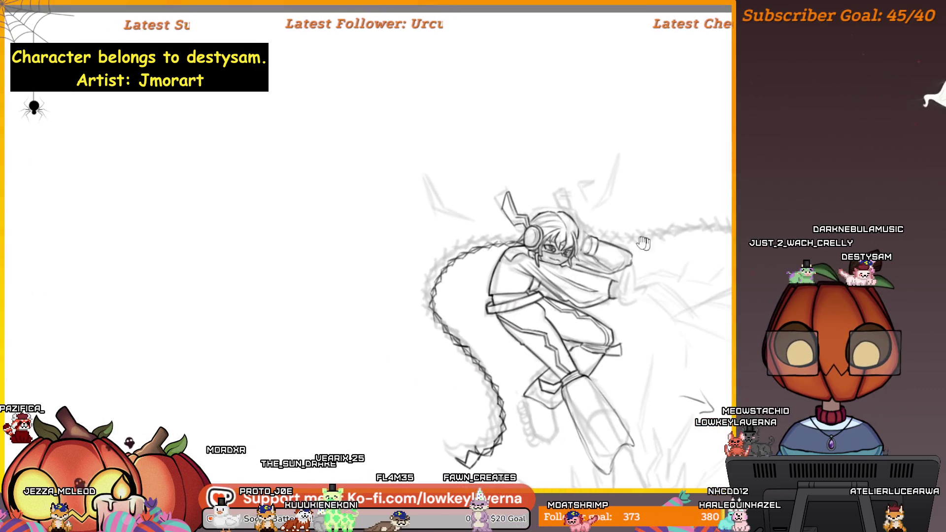
drag(644, 242, 697, 264)
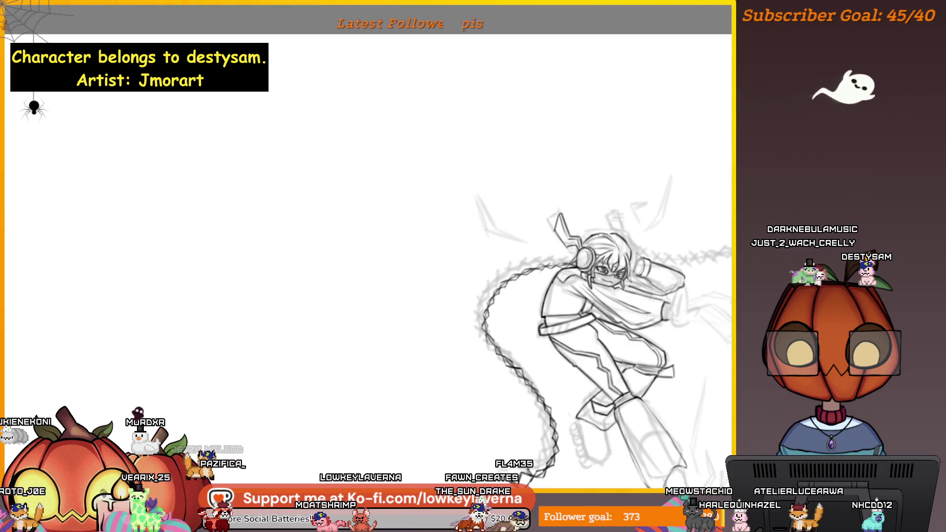
Turn the rough sketch layer off and back on, then mirror the canvas and flip it back.
scroll(586, 330, right, 2)
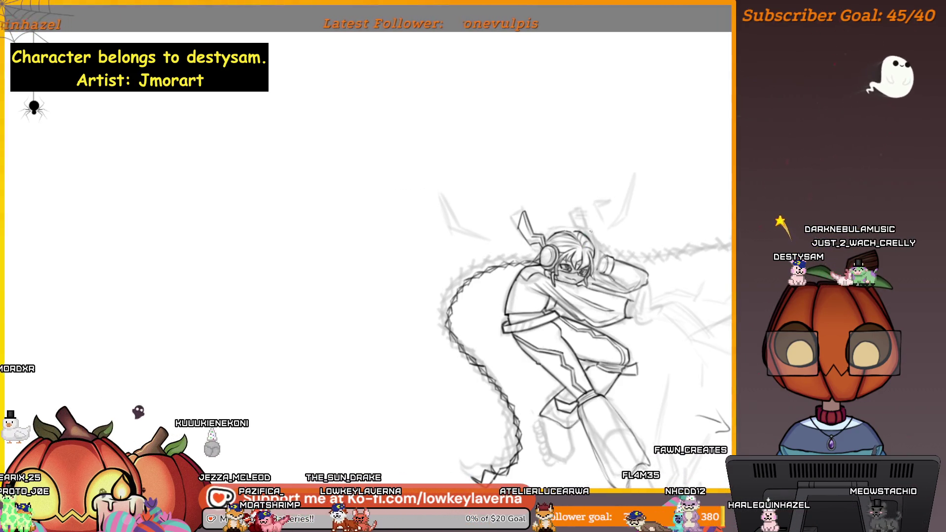
scroll(598, 213, down, 3)
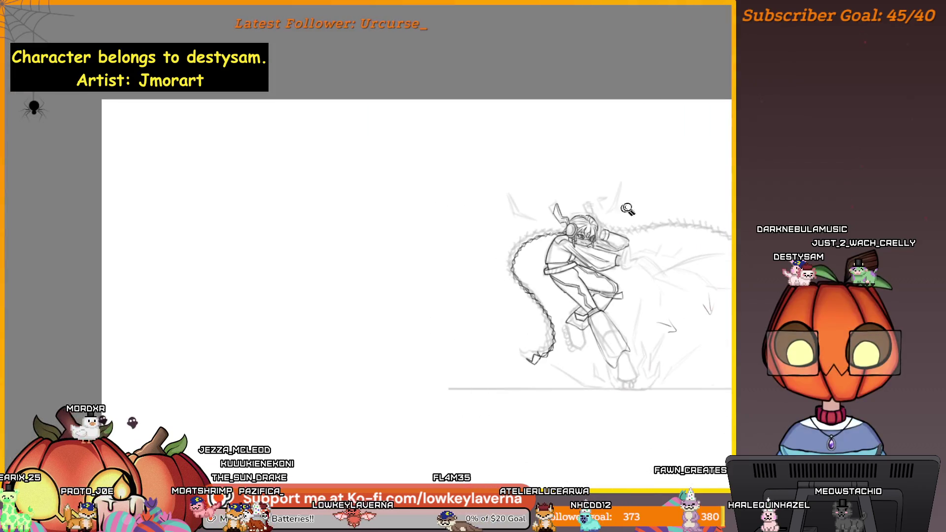
scroll(597, 214, up, 3)
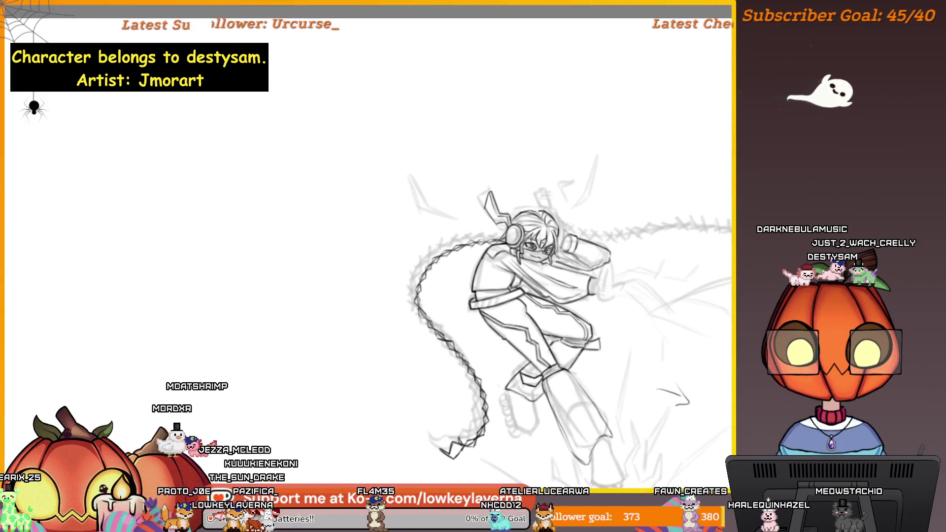
scroll(621, 266, down, 2)
scroll(607, 322, up, 2)
drag(688, 322, 649, 317)
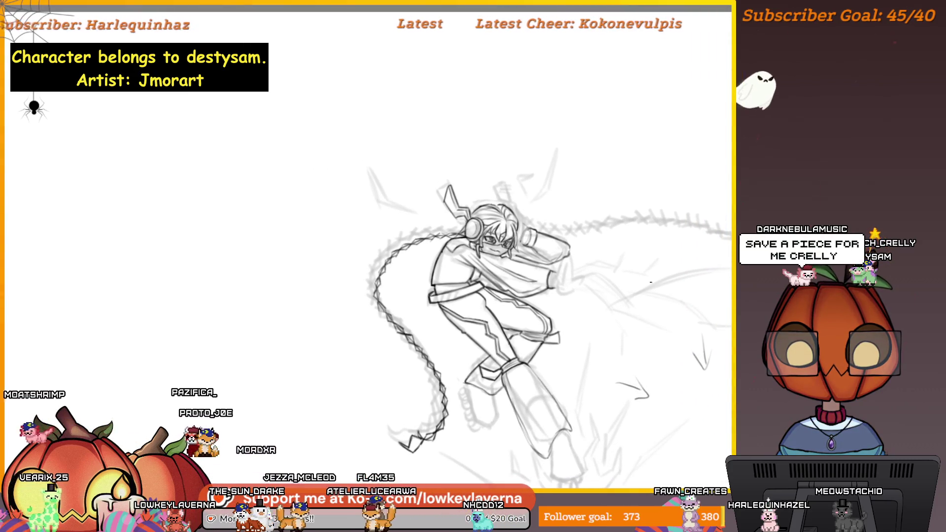
drag(630, 366, 642, 334)
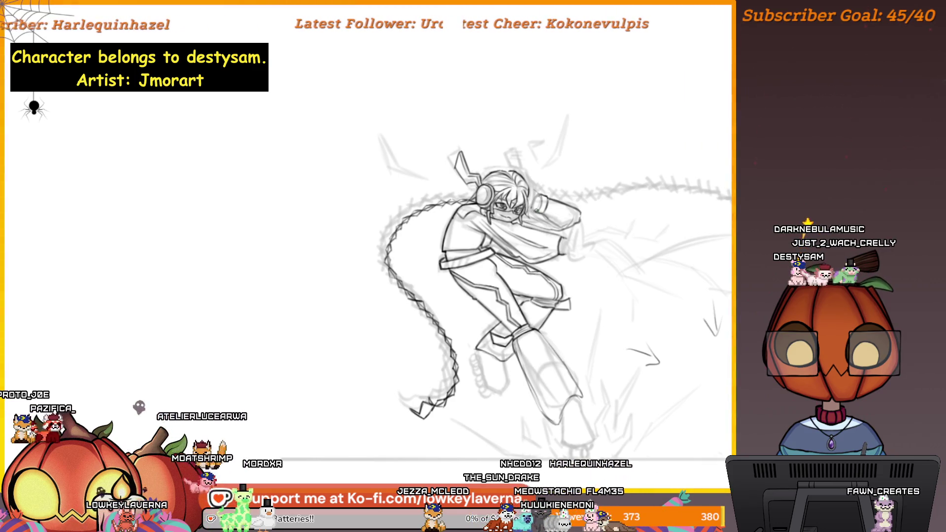
key(h)
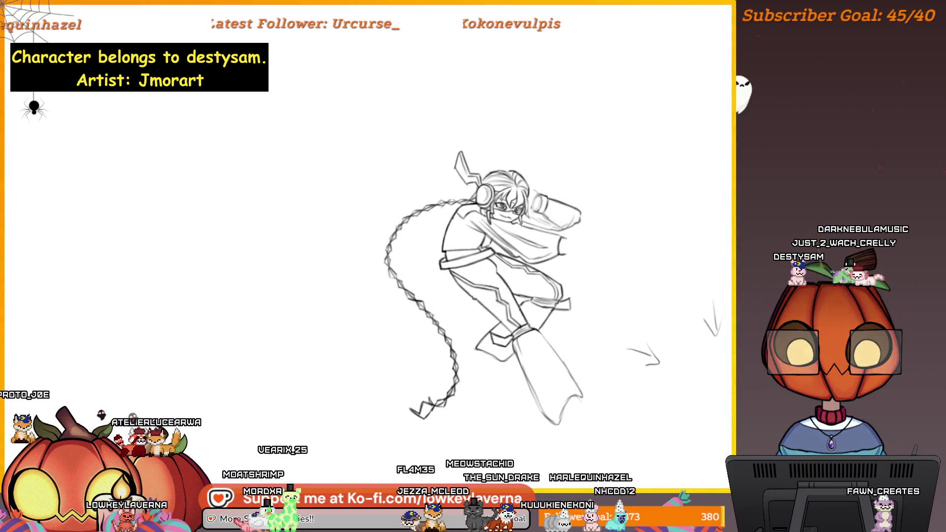
key(h)
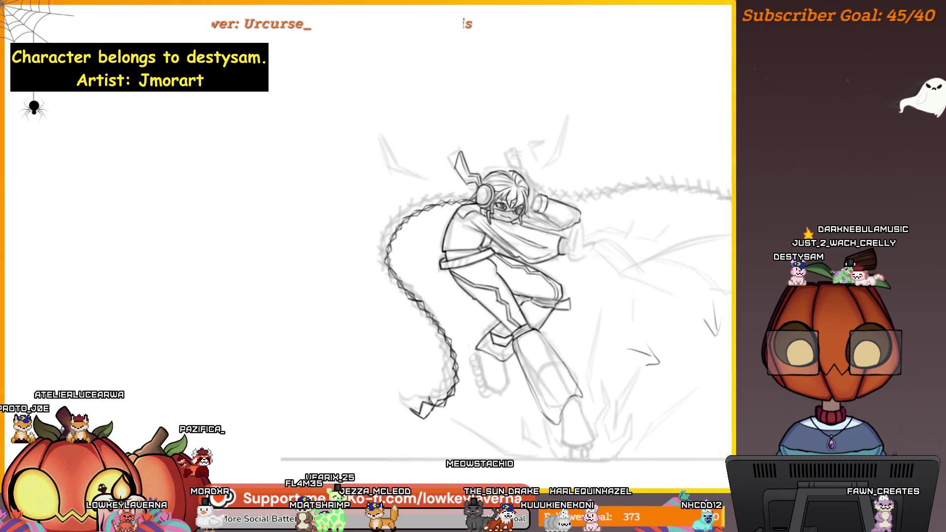
key(h)
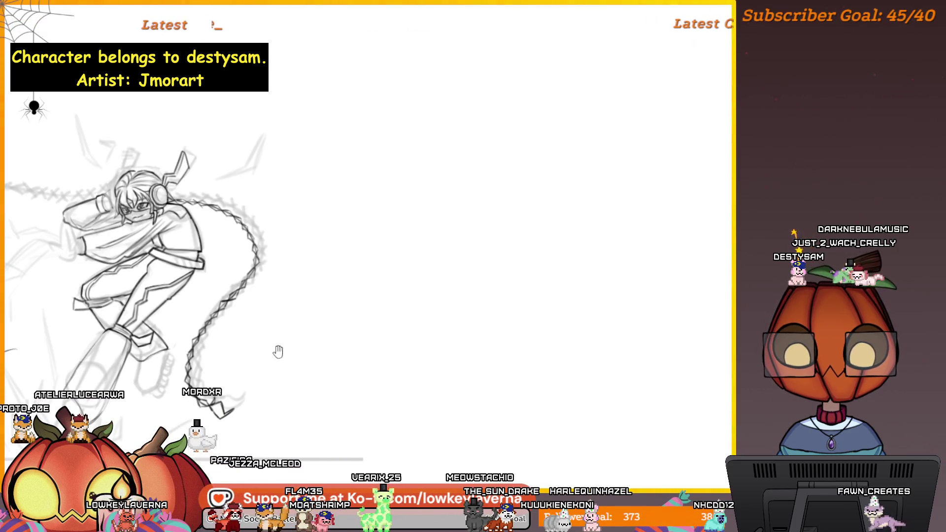
key(h)
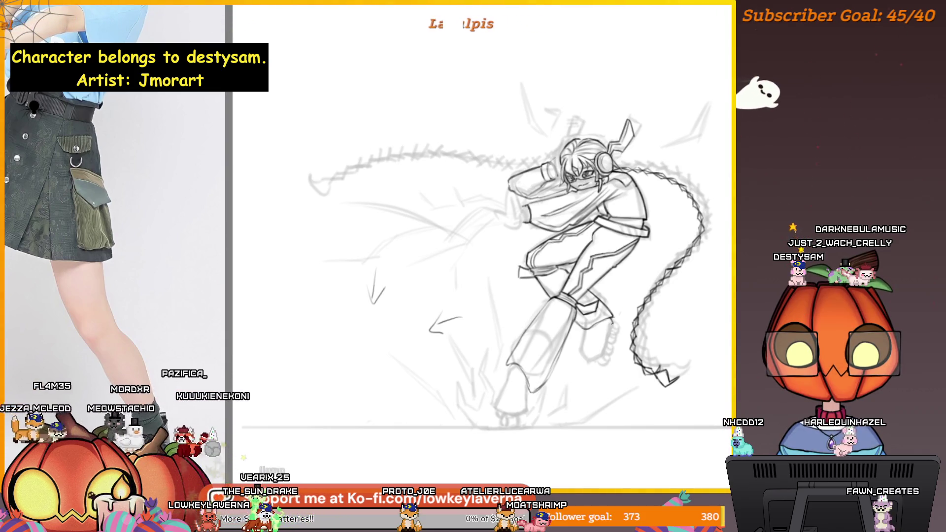
click(608, 339)
click(607, 338)
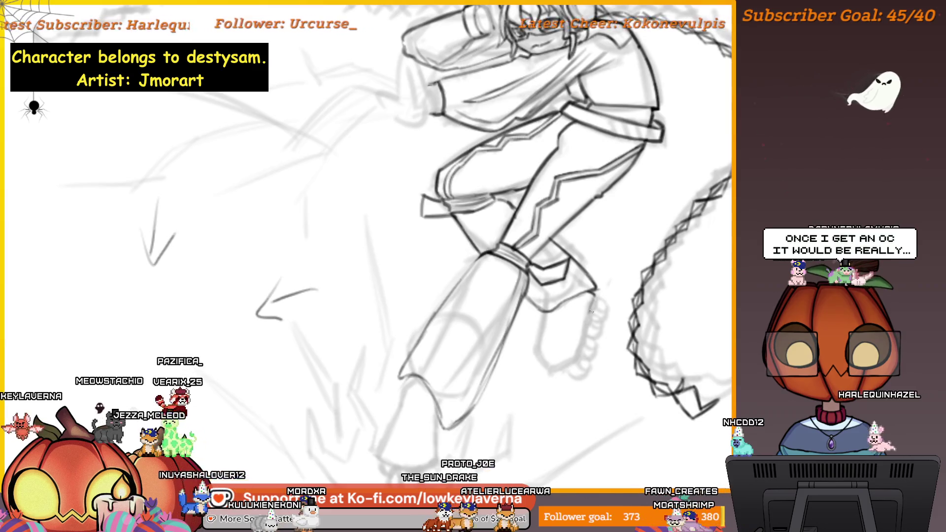
mouse_move(547, 315)
mouse_down()
mouse_move(525, 320)
mouse_move(524, 342)
mouse_up()
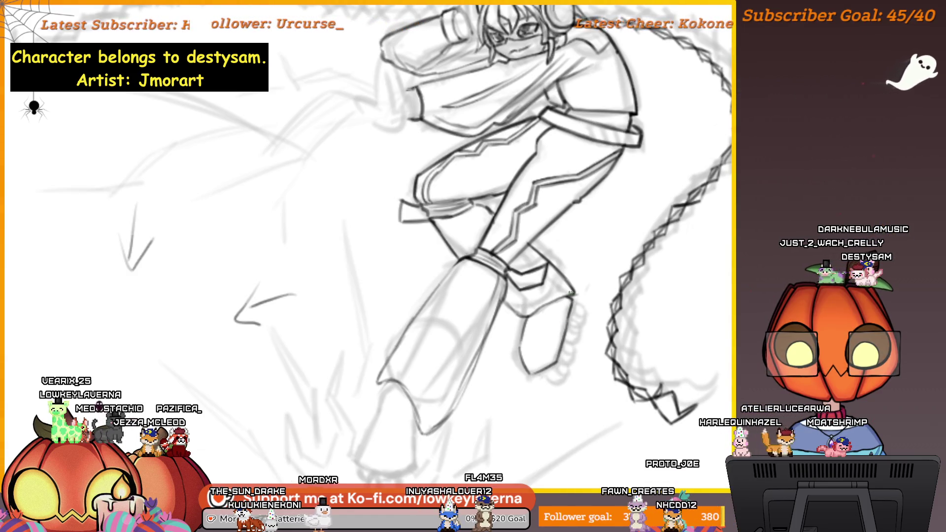
scroll(570, 293, right, 3)
drag(634, 315, 685, 322)
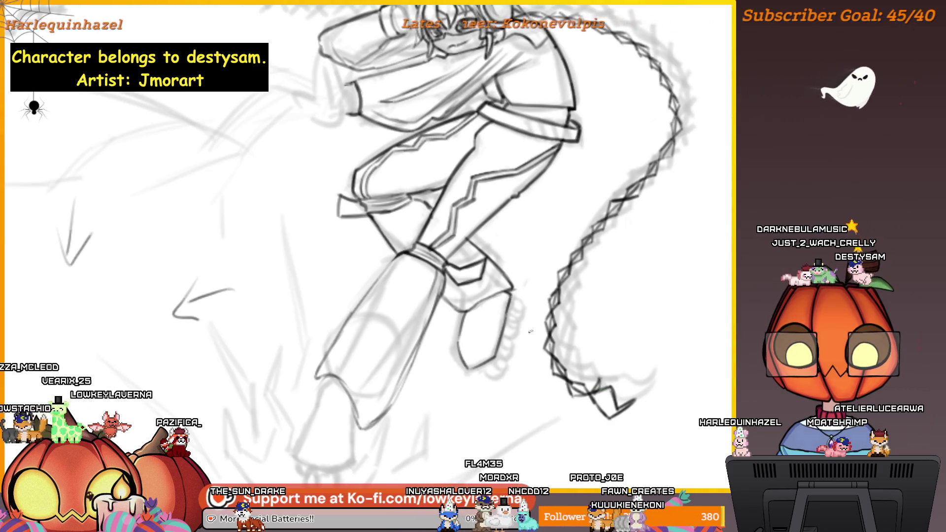
scroll(531, 331, left, 3)
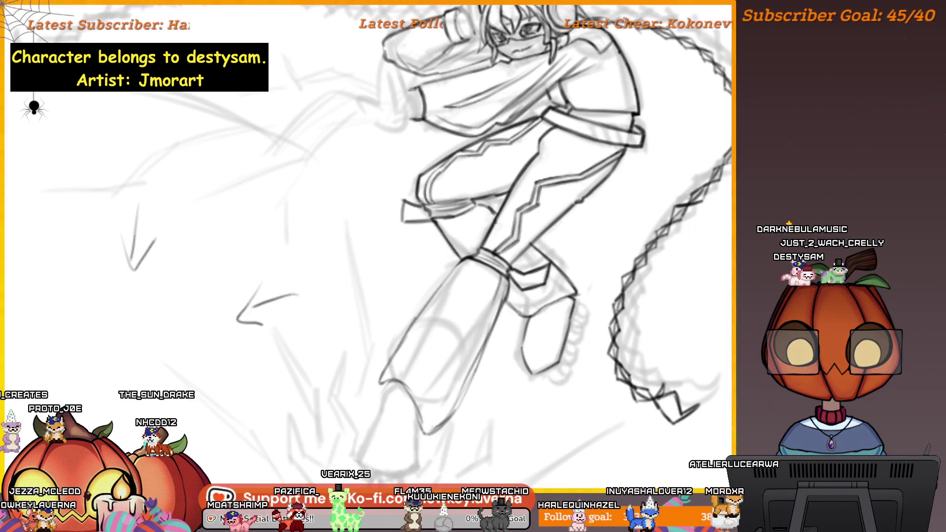
drag(710, 380, 643, 395)
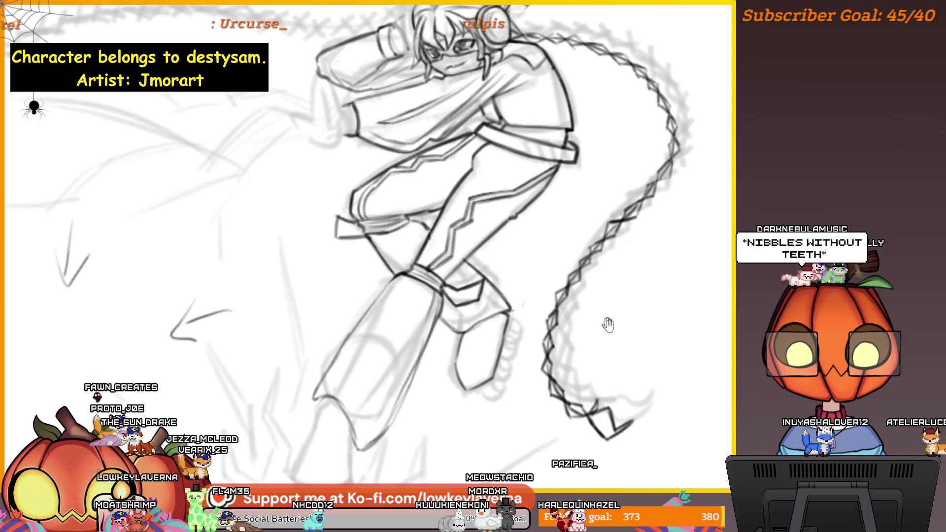
drag(604, 316, 618, 259)
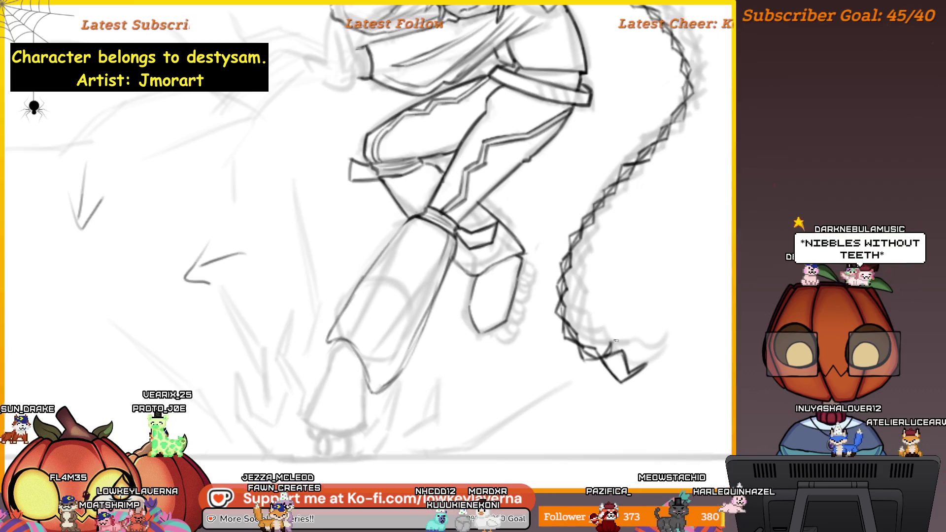
drag(669, 340, 680, 389)
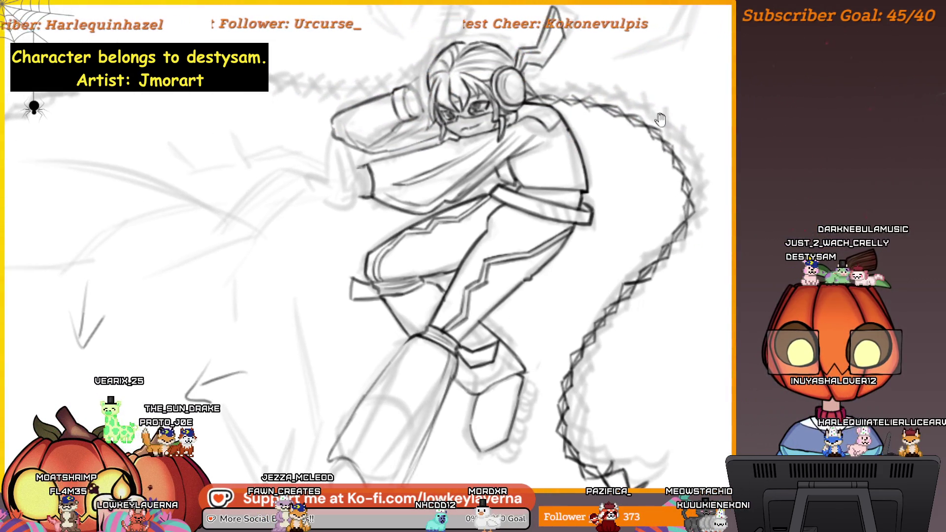
scroll(659, 117, up, 2)
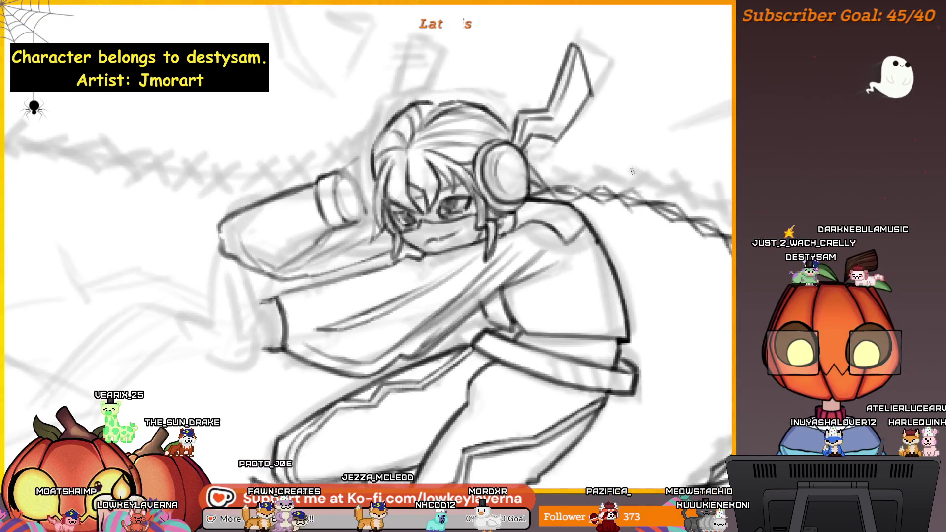
scroll(624, 238, down, 3)
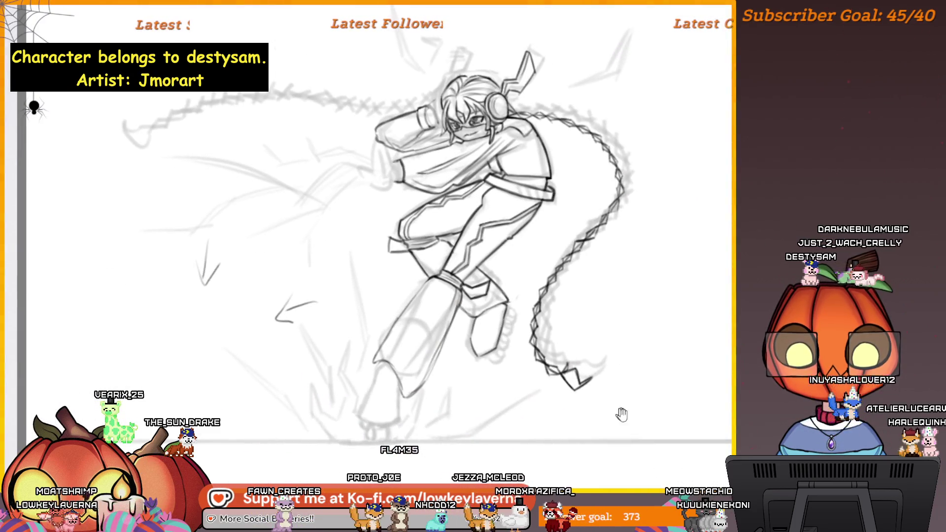
Sketch a small rat right of the braid: body line, curved back, jaw line and two legs.
drag(619, 412, 567, 447)
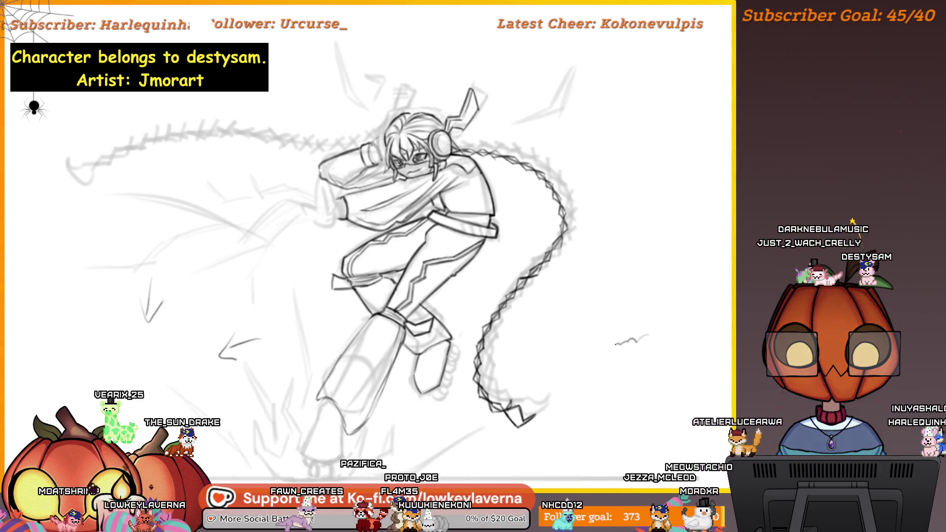
drag(607, 346, 653, 338)
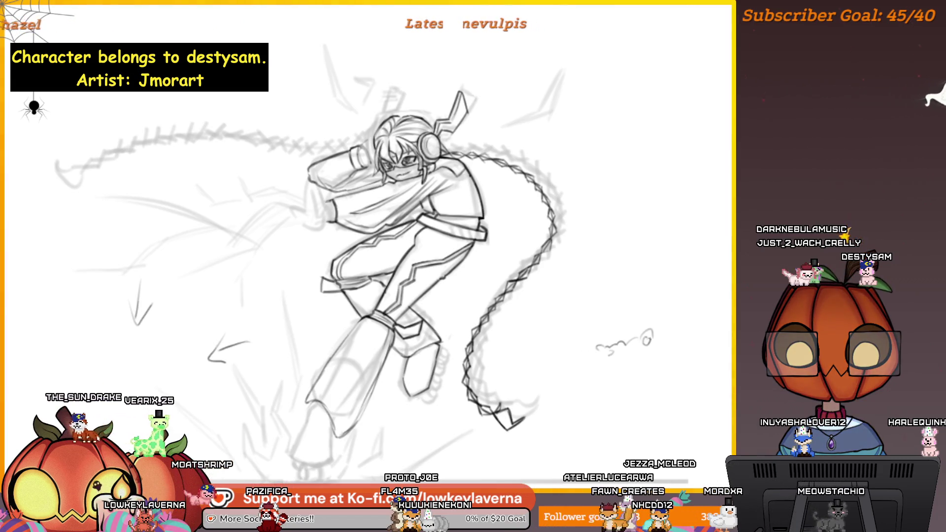
mouse_move(650, 340)
mouse_down()
mouse_move(630, 341)
mouse_move(606, 318)
mouse_move(665, 326)
mouse_up()
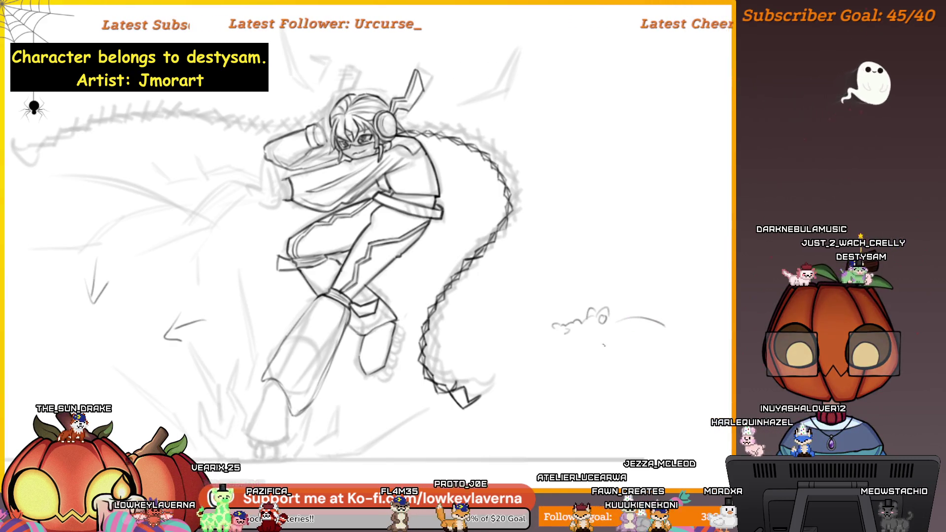
mouse_move(601, 346)
mouse_down()
mouse_move(613, 344)
mouse_move(613, 355)
mouse_up()
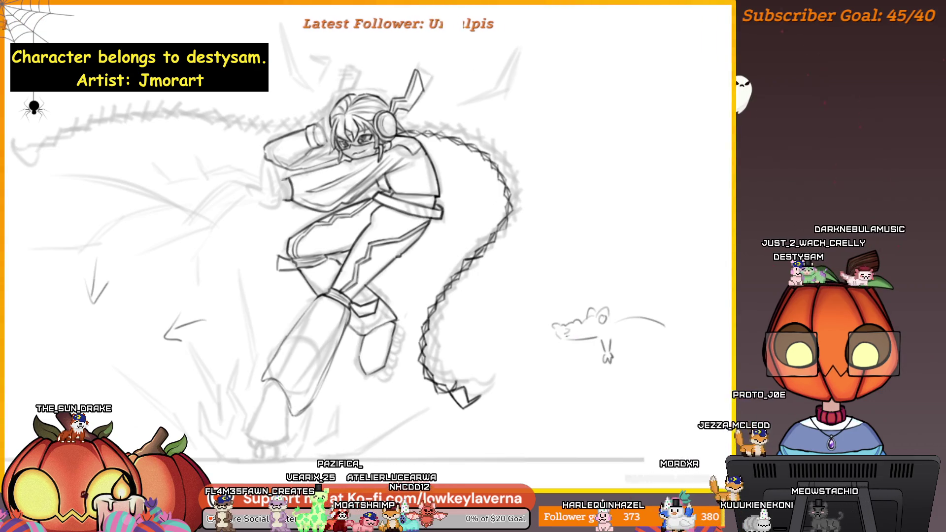
drag(559, 339, 602, 333)
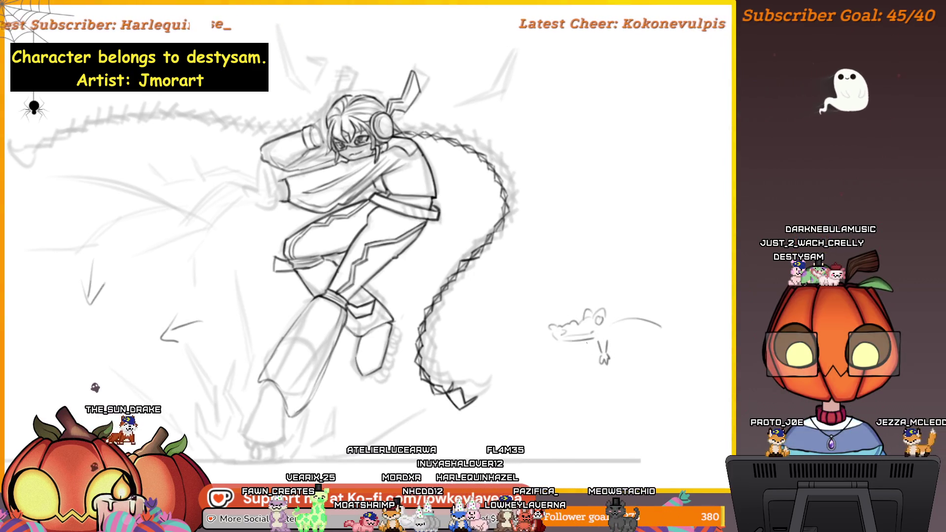
drag(577, 354, 557, 356)
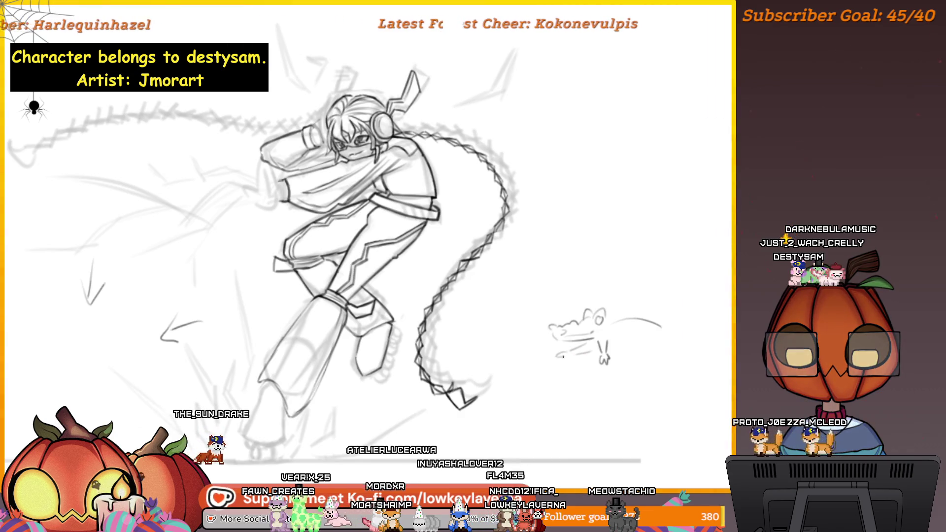
Extend the rat's body down to the right and give it a long curved tail.
scroll(641, 340, right, 2)
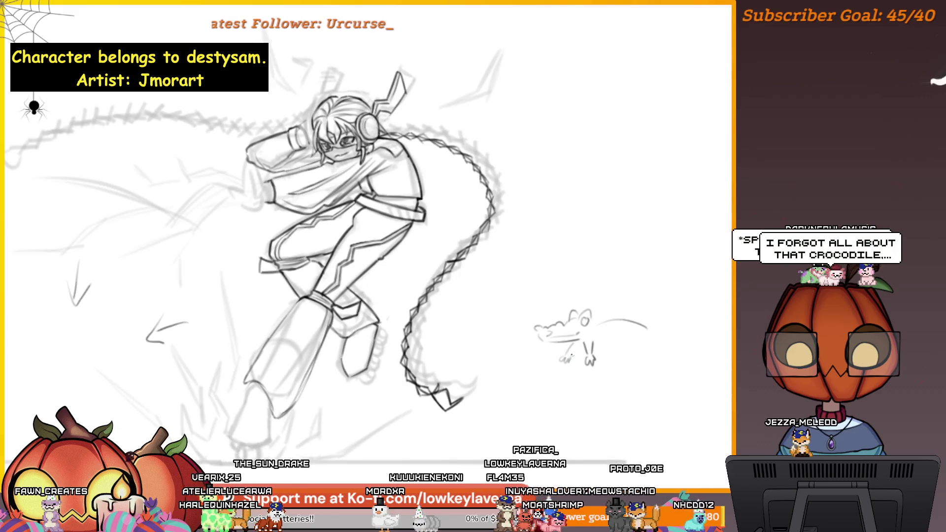
drag(624, 338, 619, 335)
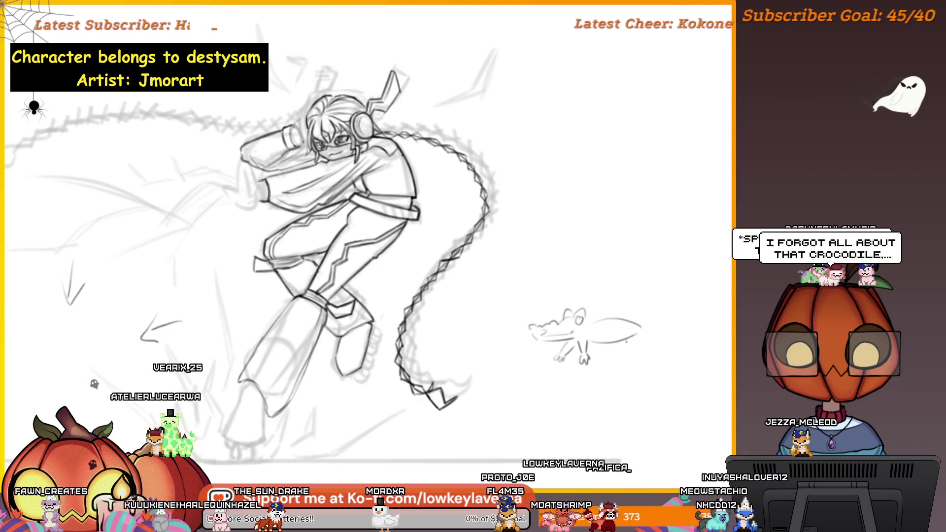
mouse_move(625, 340)
mouse_down()
mouse_move(636, 355)
mouse_move(620, 346)
mouse_up()
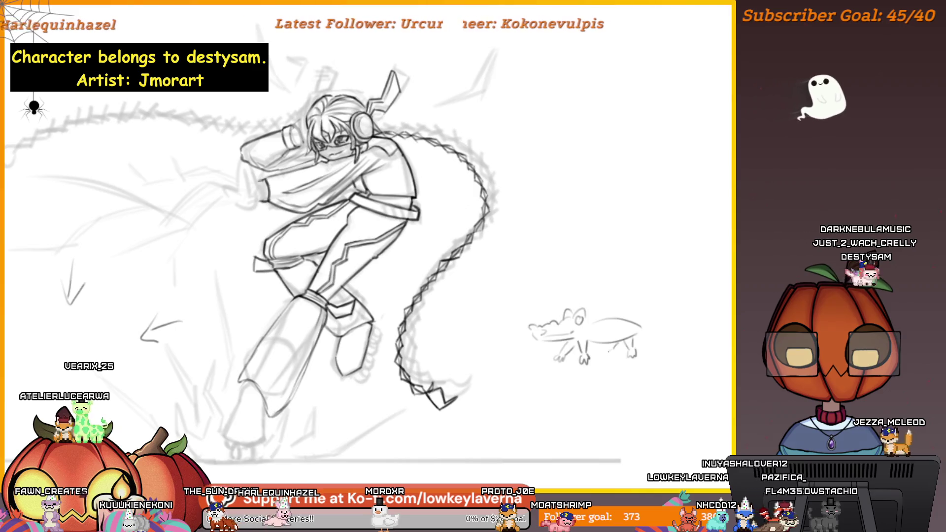
mouse_move(656, 321)
mouse_down()
mouse_move(675, 309)
mouse_move(657, 340)
mouse_move(664, 333)
mouse_up()
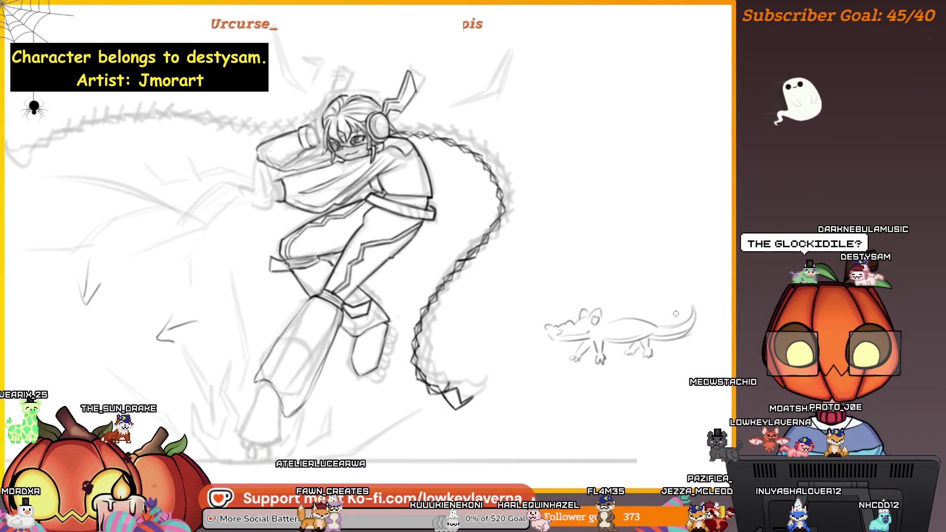
scroll(321, 268, down, 1)
scroll(345, 268, up, 1)
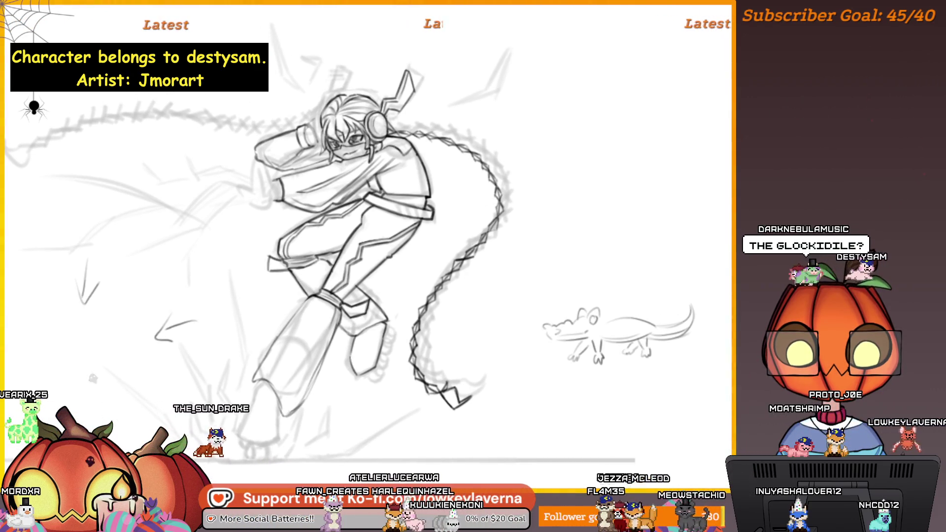
scroll(682, 354, left, 2)
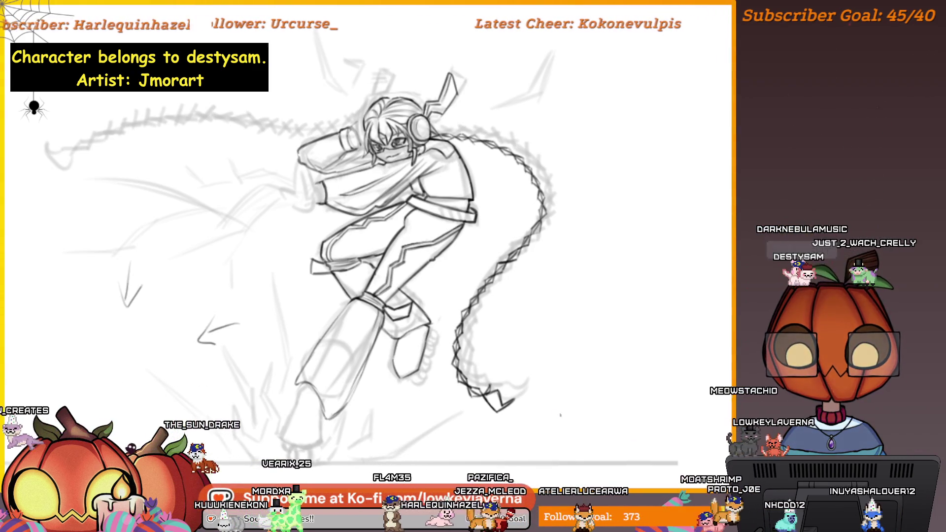
mouse_move(522, 397)
mouse_down()
mouse_move(679, 404)
mouse_move(695, 418)
mouse_up()
Zoom and pan so the lower legs, braid and reference panel are all visible.
scroll(695, 418, up, 3)
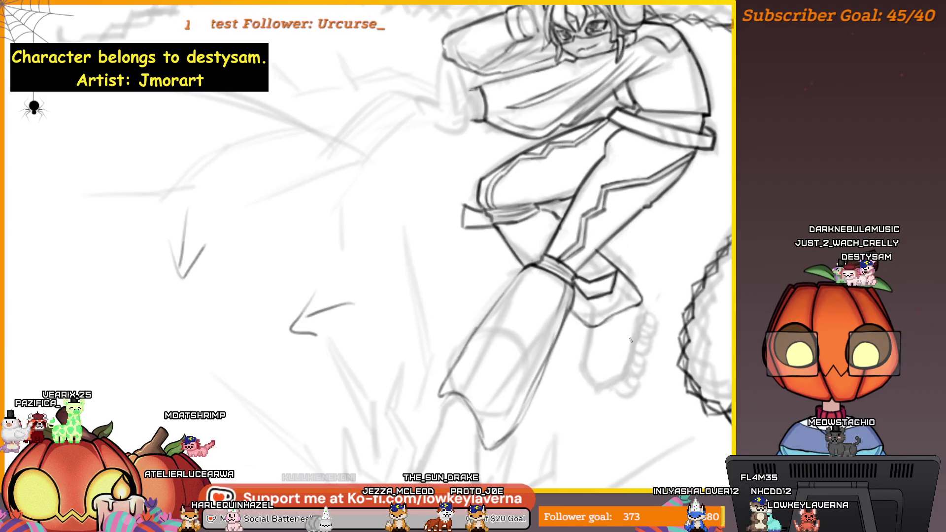
drag(607, 387, 644, 356)
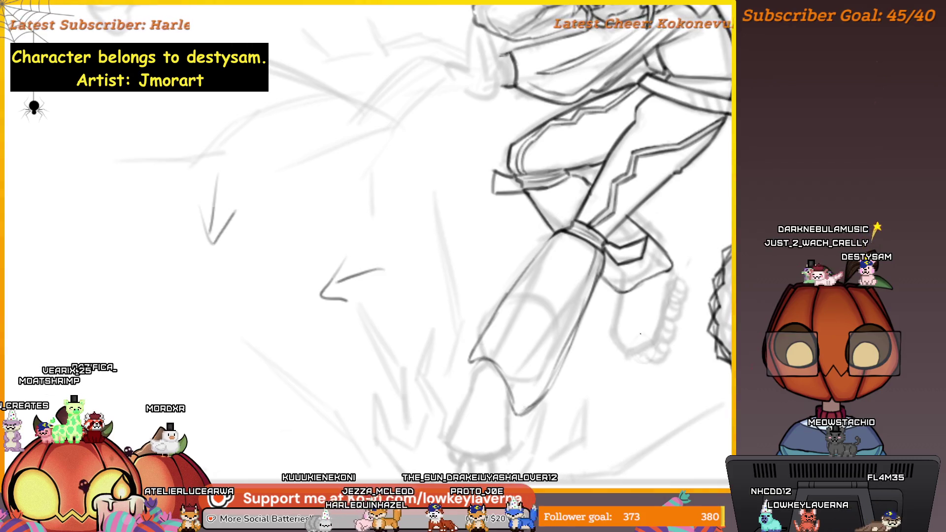
scroll(678, 299, down, 4)
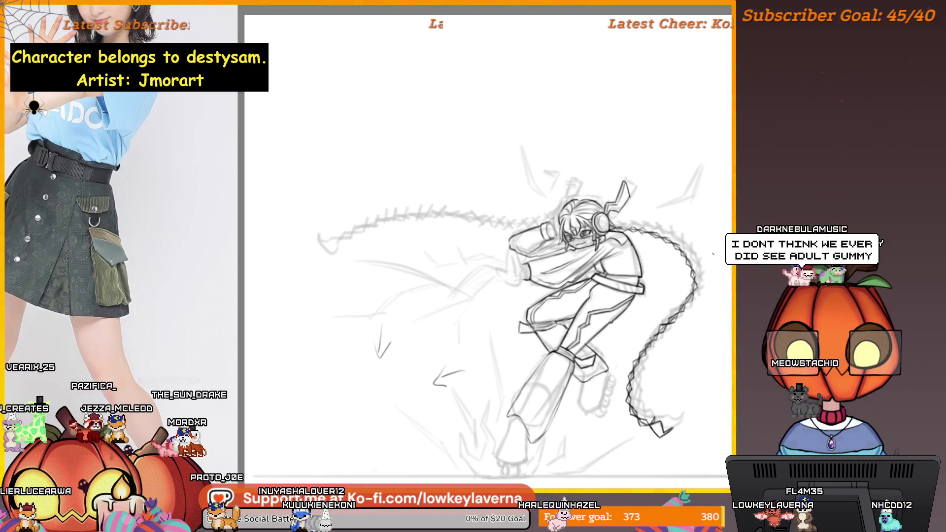
Hide the rough sketch lines and lasso the character's legs down to the ground.
key(Delete)
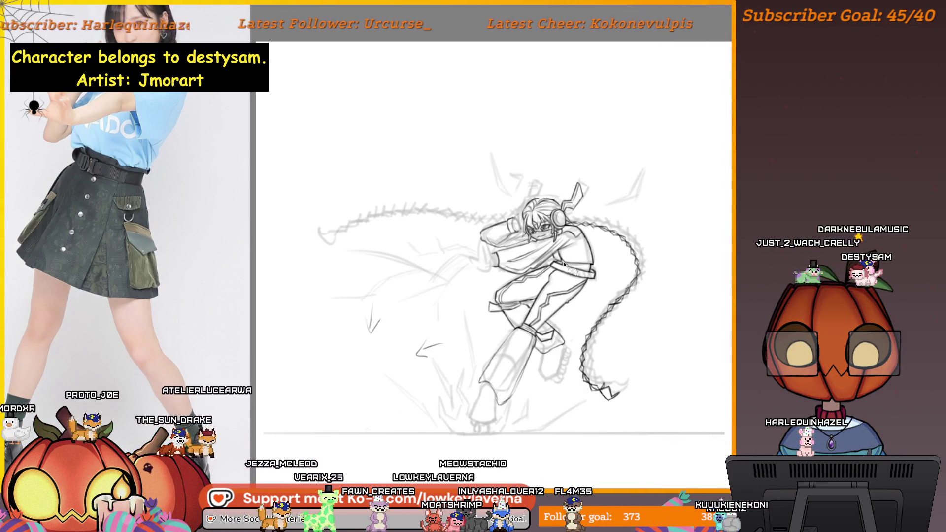
mouse_move(534, 272)
mouse_down()
mouse_move(453, 335)
mouse_move(473, 434)
mouse_move(563, 363)
mouse_up()
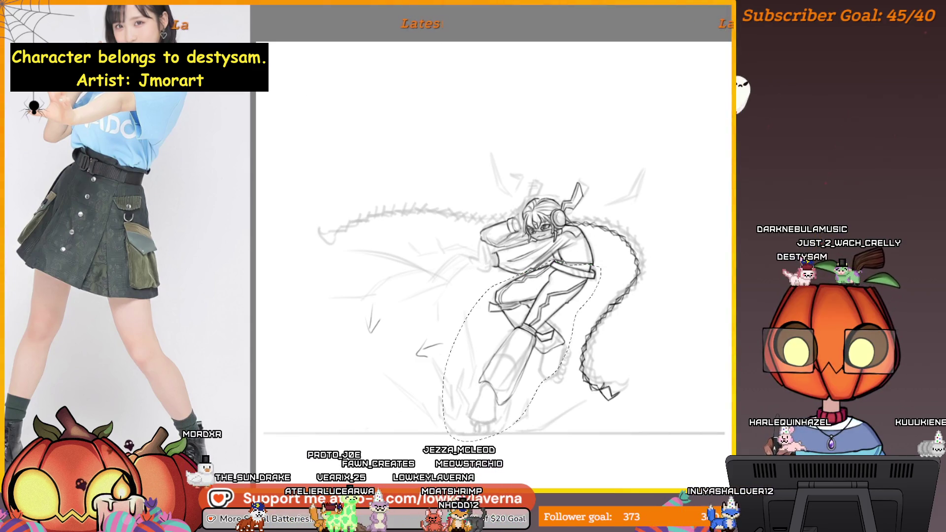
Scale the selected legs down slightly with a corner-handle transform.
key(ctrl+t)
drag(595, 437, 593, 427)
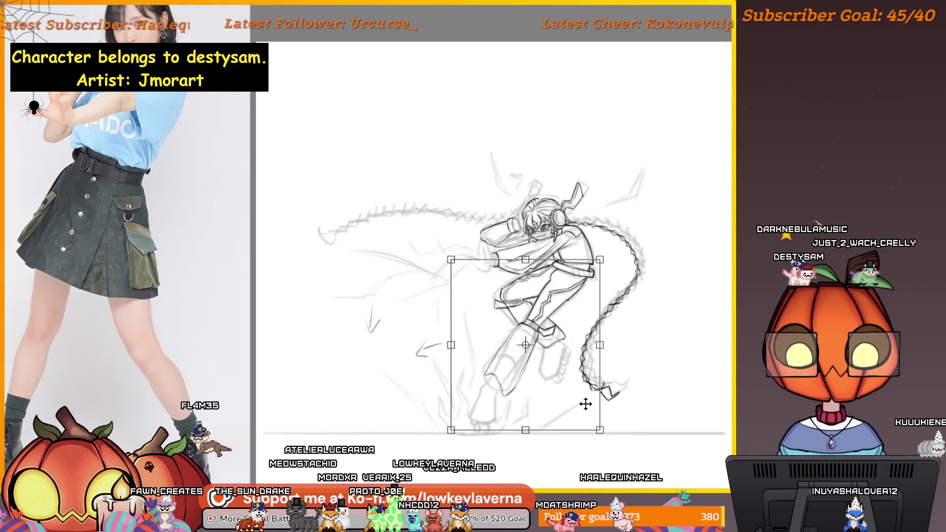
key(Return)
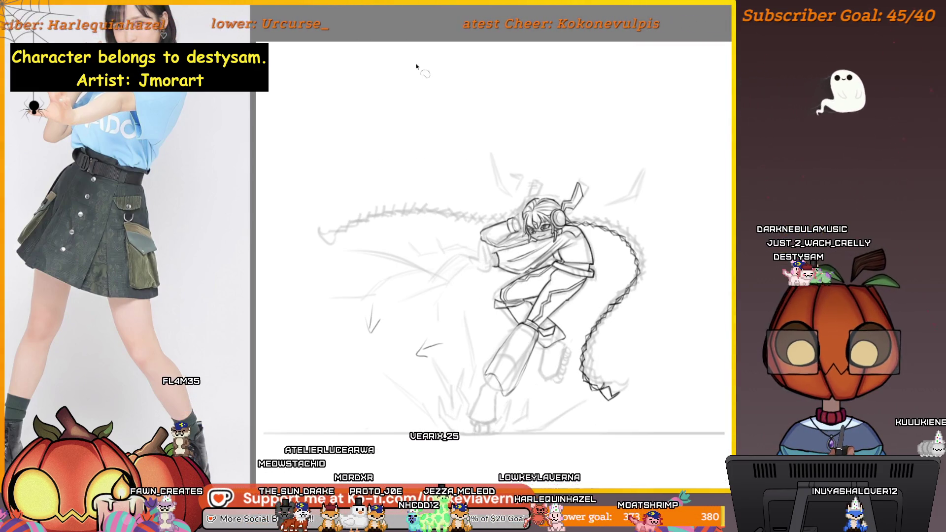
Move the figure a little left and down and commit its new position.
drag(576, 250, 585, 279)
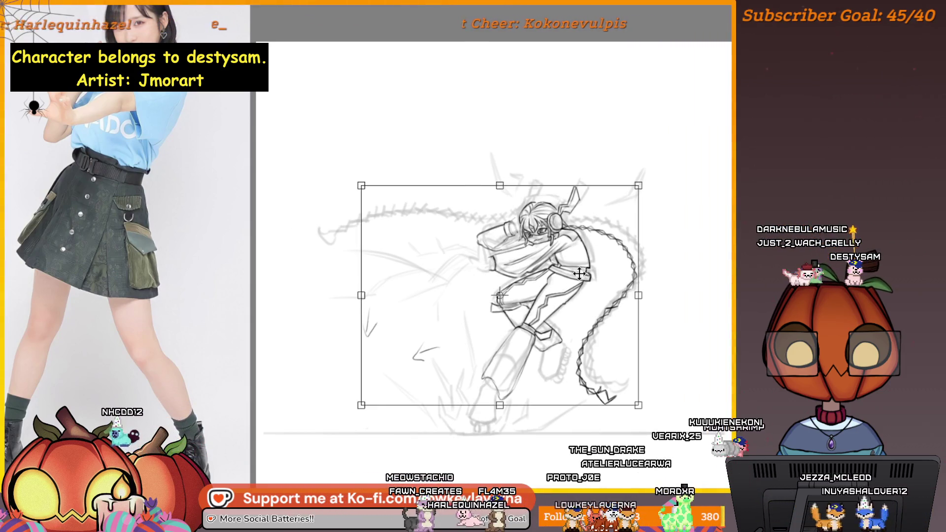
drag(593, 265, 595, 268)
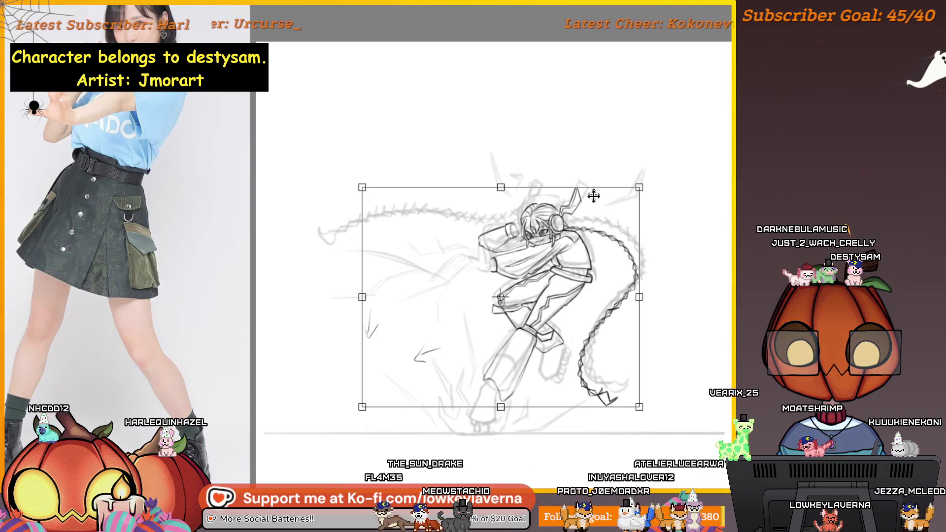
key(Return)
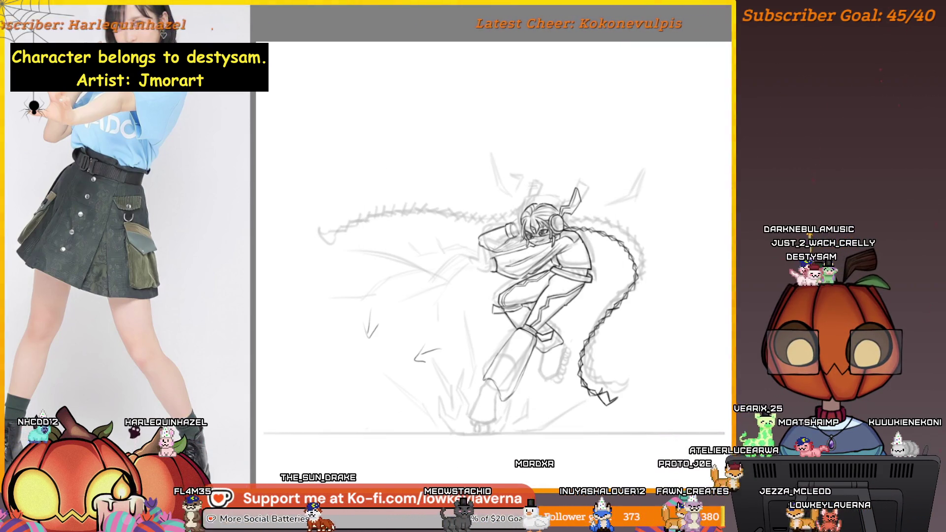
key(ctrl+t)
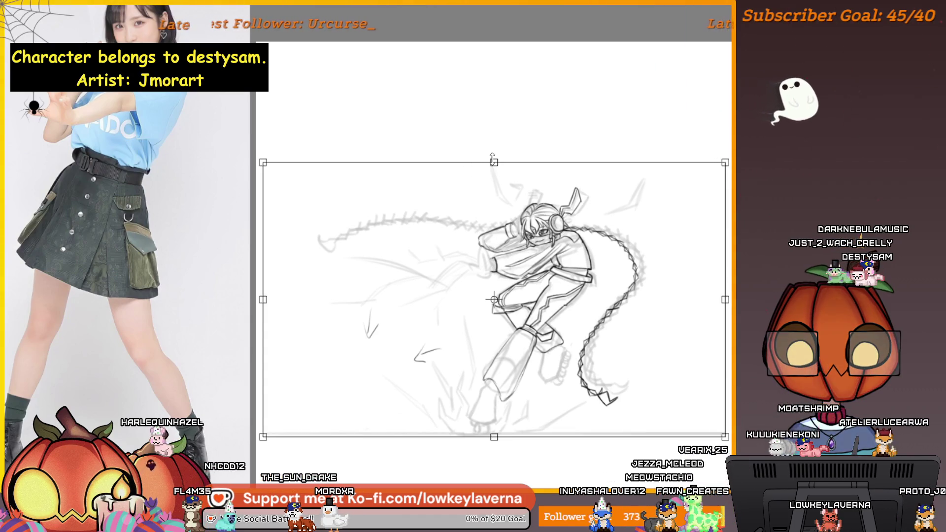
key(Return)
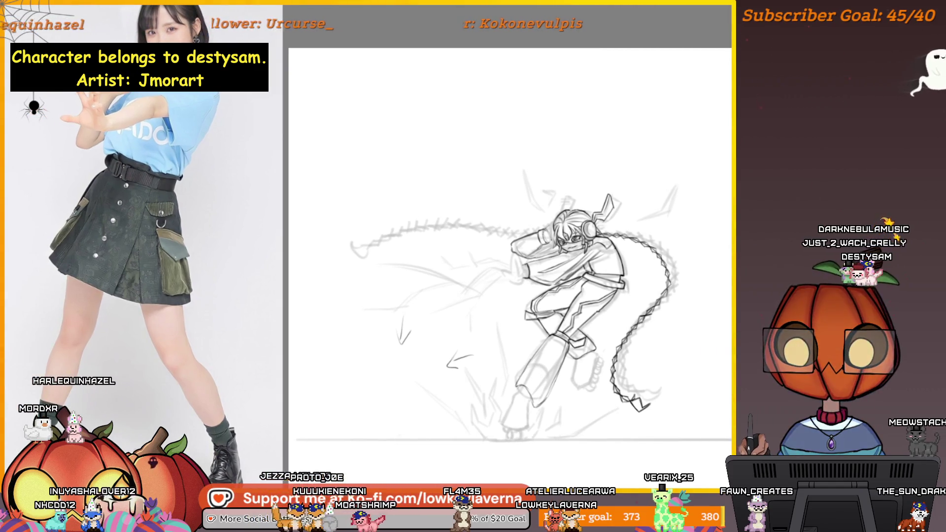
scroll(512, 247, up, 5)
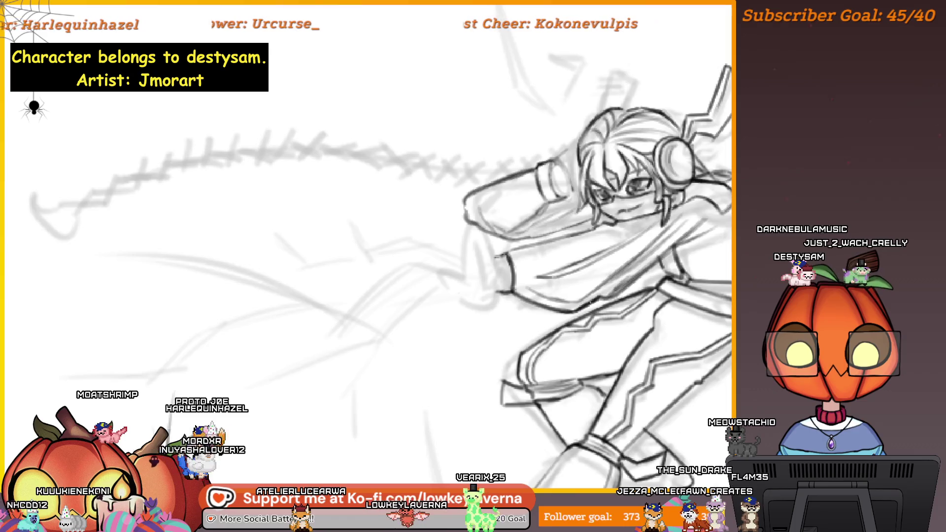
scroll(641, 315, down, 5)
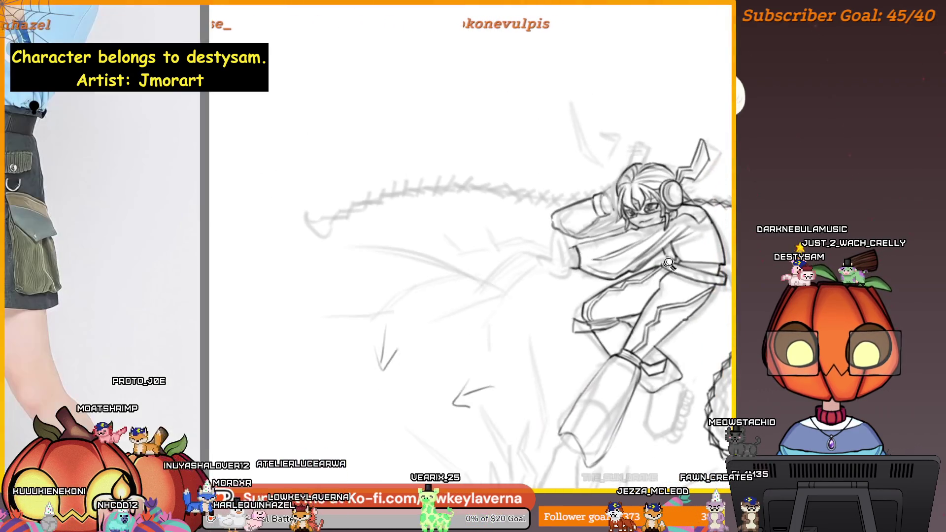
scroll(643, 311, up, 5)
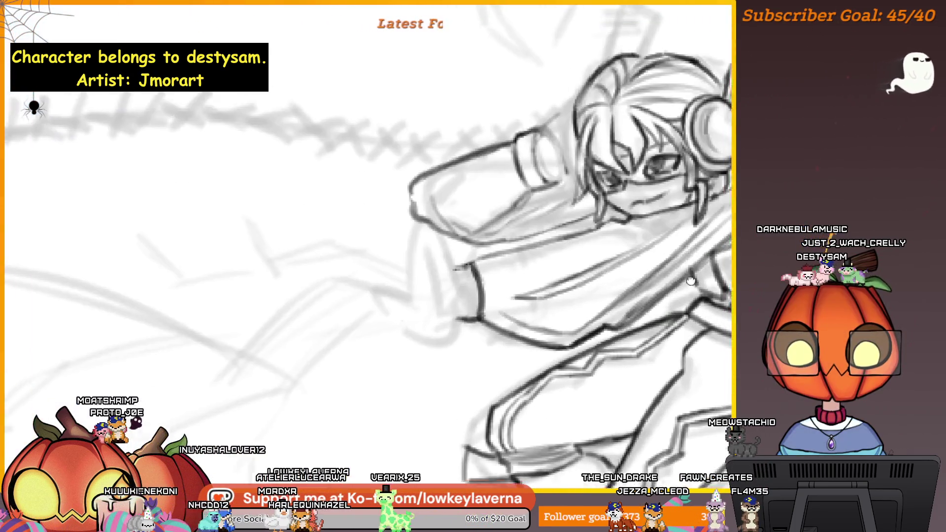
drag(659, 330, 706, 302)
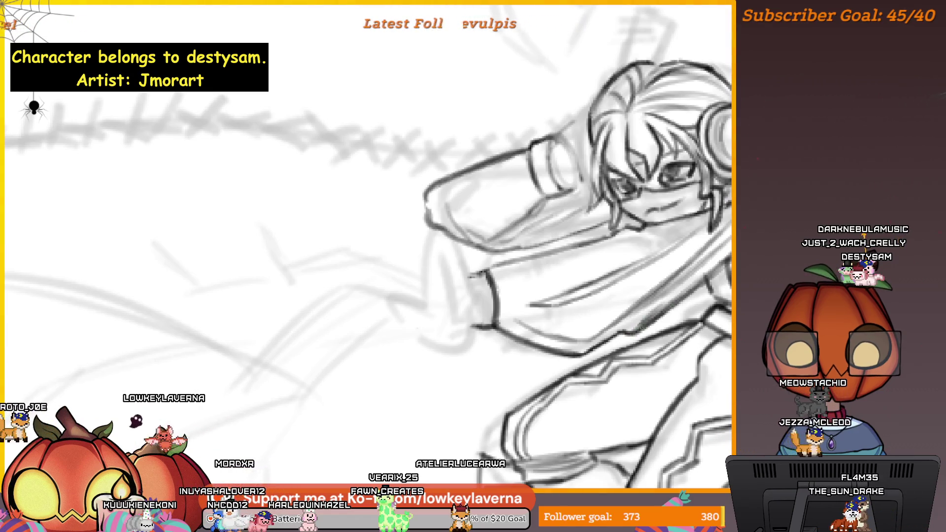
drag(700, 256, 596, 353)
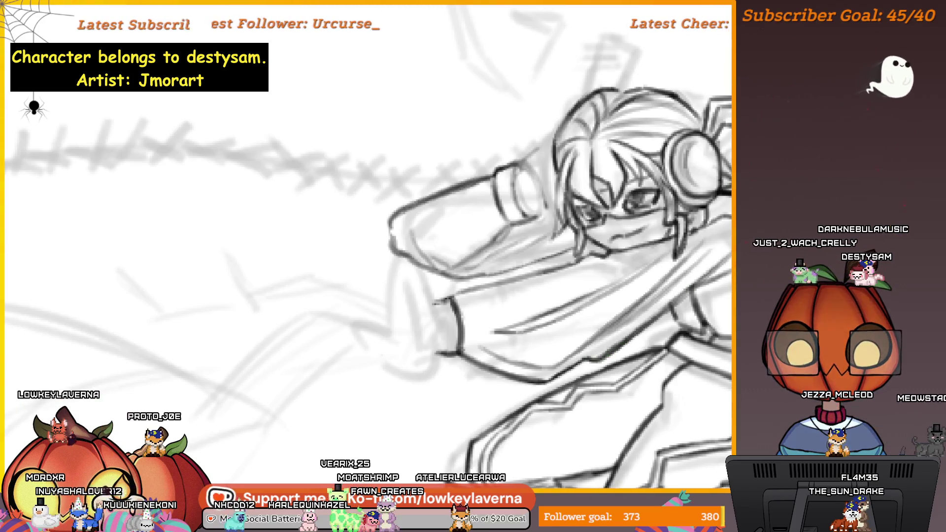
scroll(708, 250, down, 2)
drag(738, 229, 706, 269)
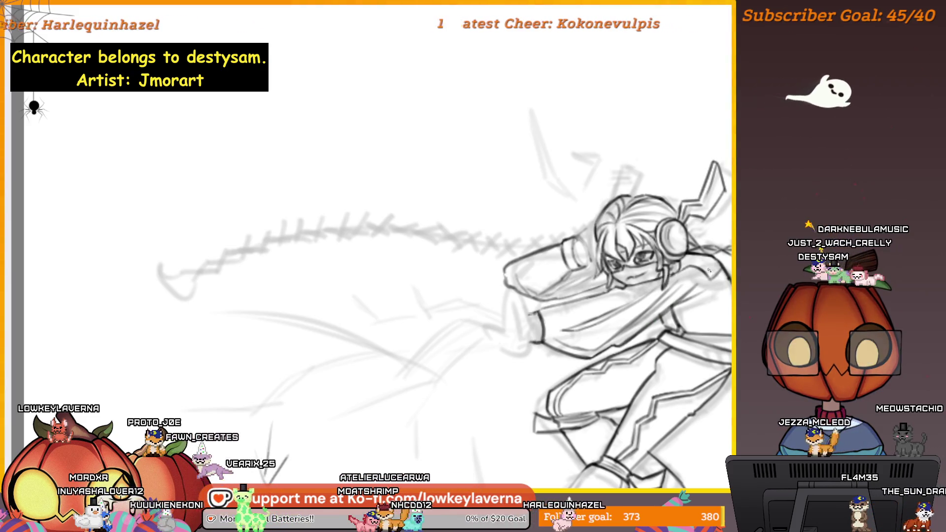
drag(660, 312, 665, 318)
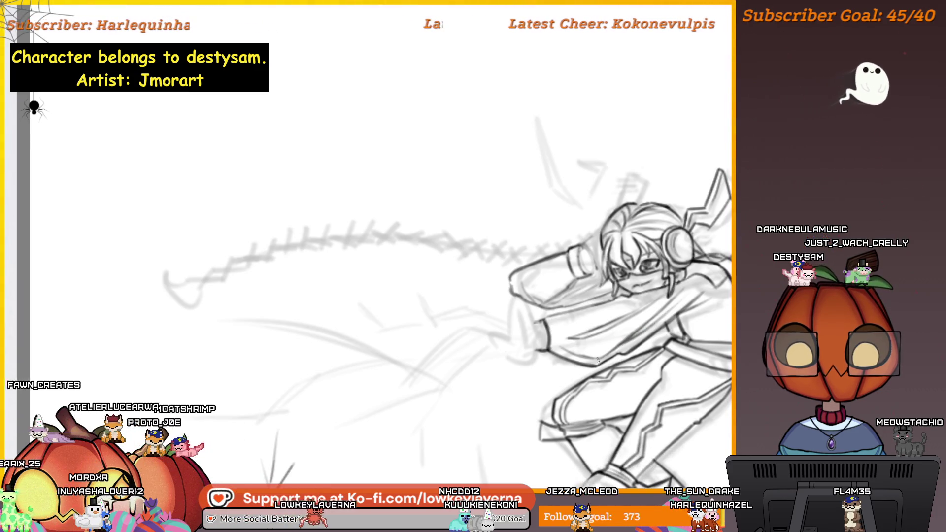
drag(588, 325, 549, 330)
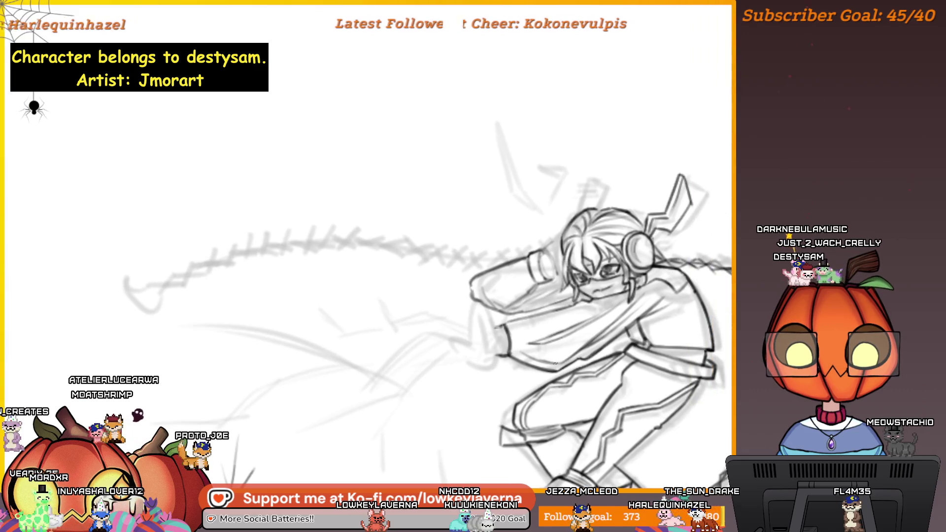
scroll(552, 352, down, 3)
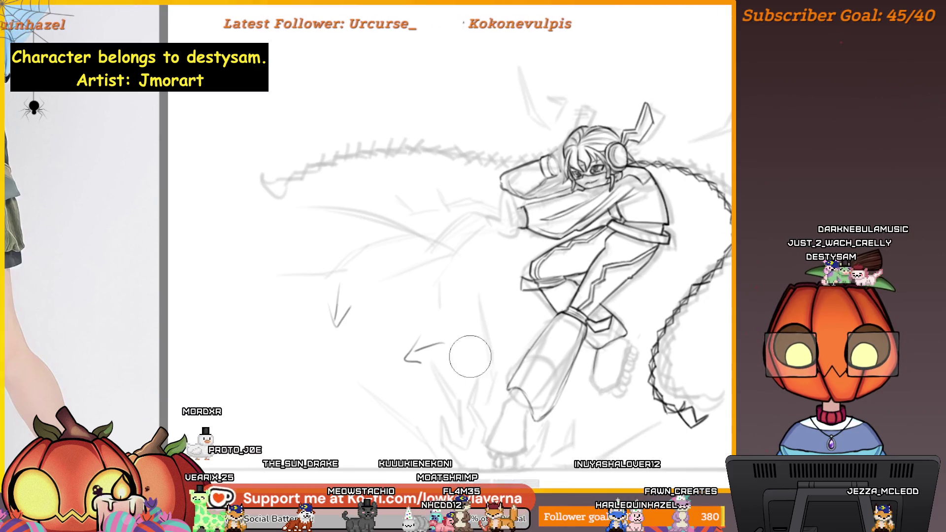
Clear space beside the character, undo the stray curve, and start lettering in the speech bubble.
drag(439, 370, 255, 398)
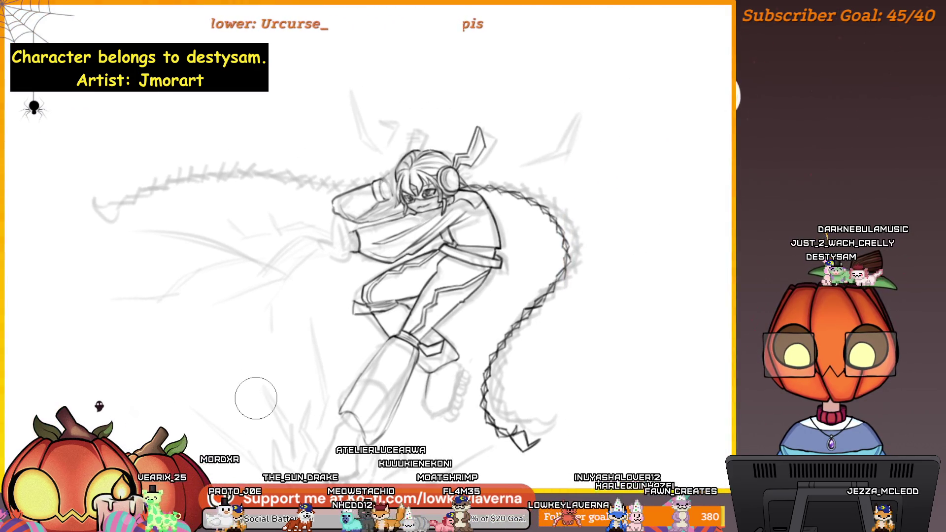
scroll(663, 309, up, 5)
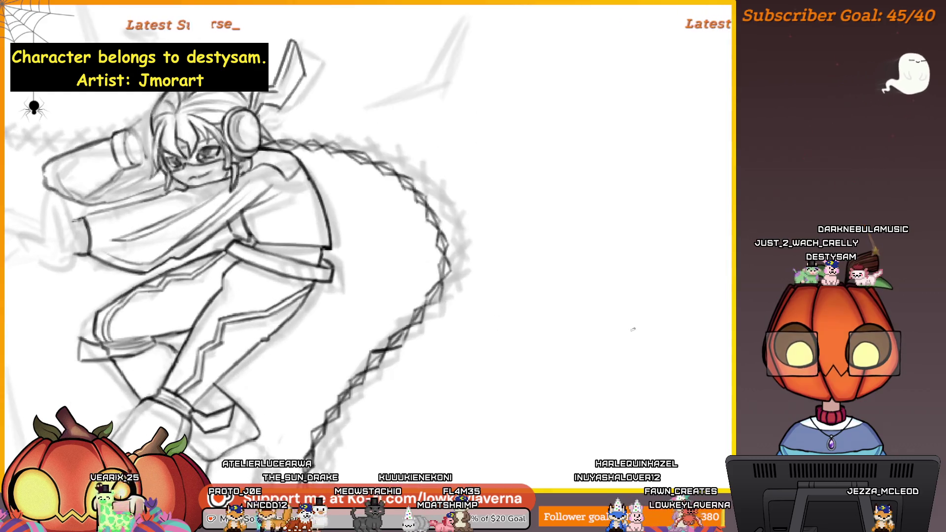
drag(701, 332, 658, 346)
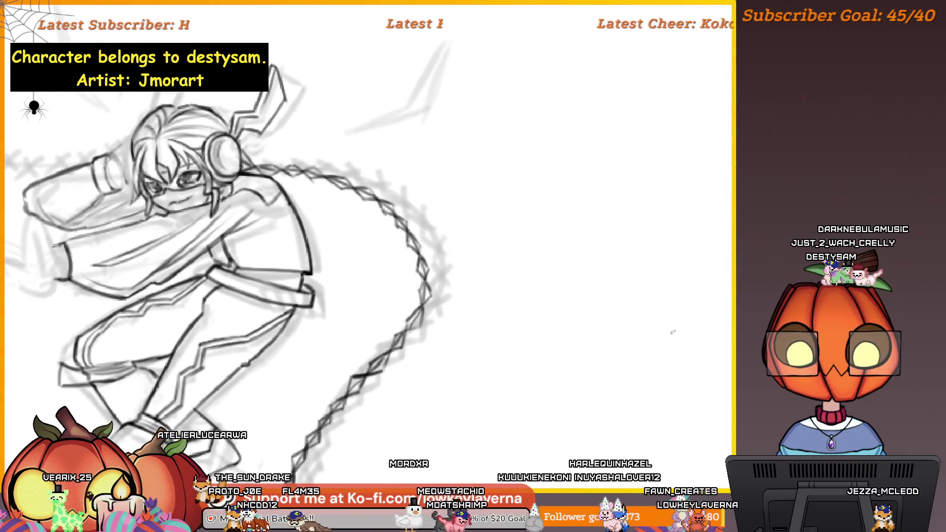
key(ctrl+z)
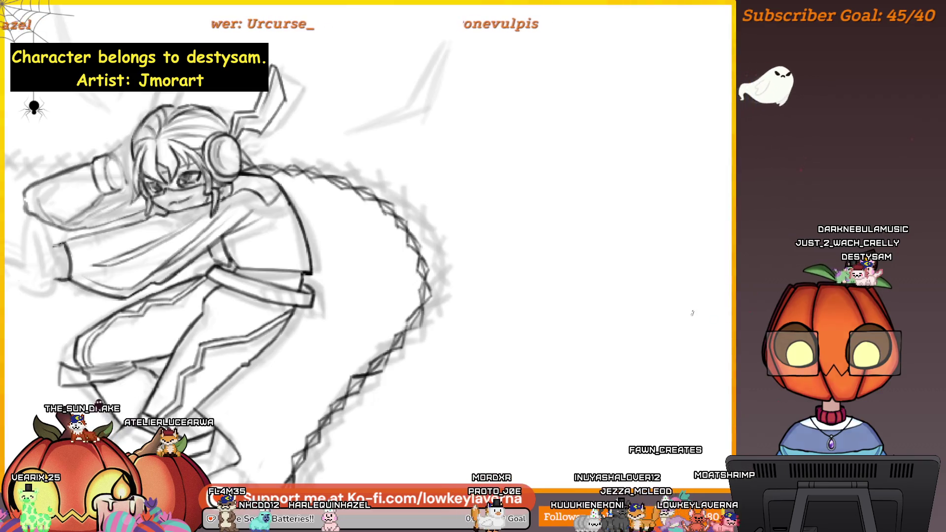
drag(669, 285, 700, 309)
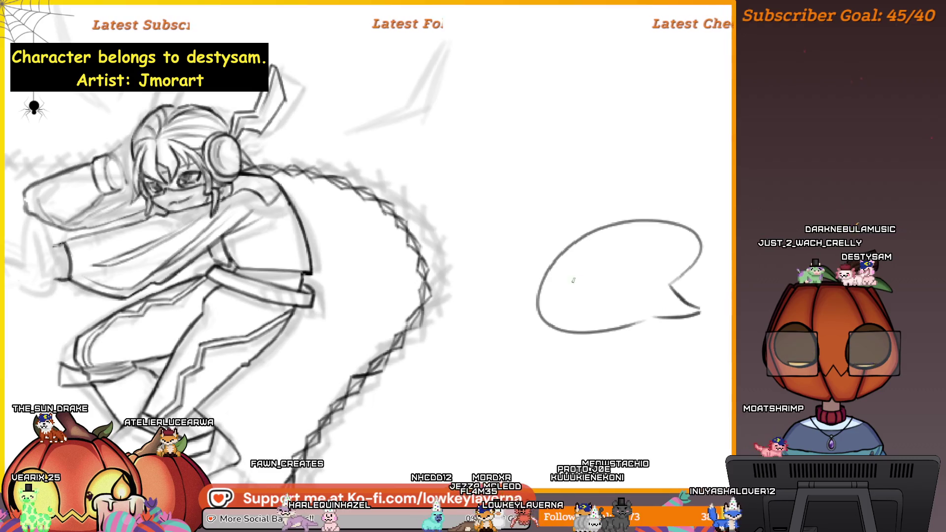
mouse_move(567, 269)
mouse_down()
mouse_move(569, 283)
mouse_move(583, 281)
mouse_up()
key(ctrl+z)
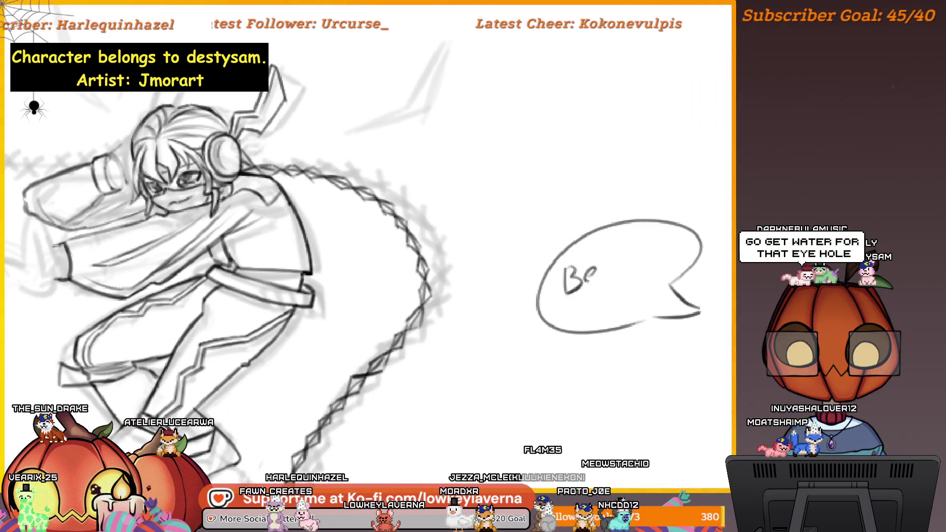
key(ctrl+z)
Finish writing 'Be Right Back! <3' inside the bubble.
mouse_move(617, 245)
mouse_down()
mouse_move(633, 267)
mouse_move(673, 256)
mouse_up()
key(ctrl+z)
key(ctrl+z)
drag(660, 245, 680, 238)
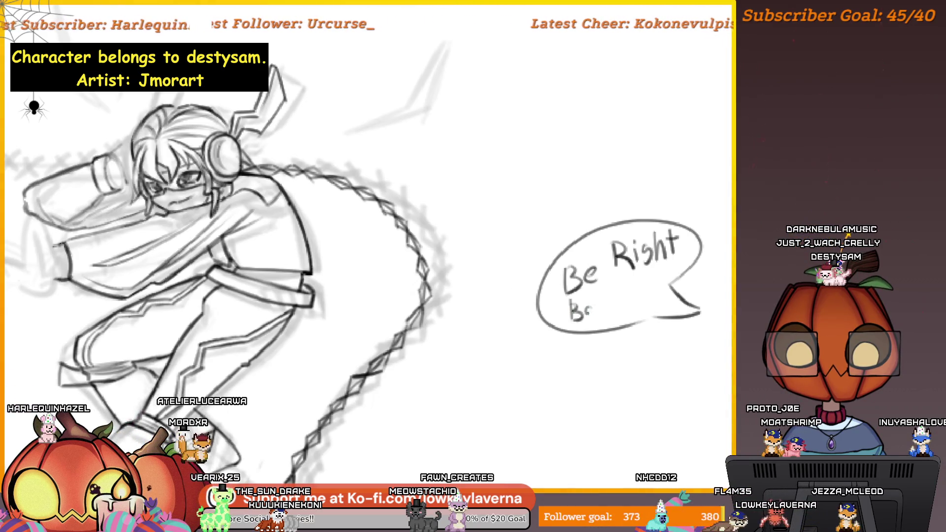
mouse_move(617, 289)
mouse_down()
mouse_move(618, 316)
mouse_move(630, 303)
mouse_up()
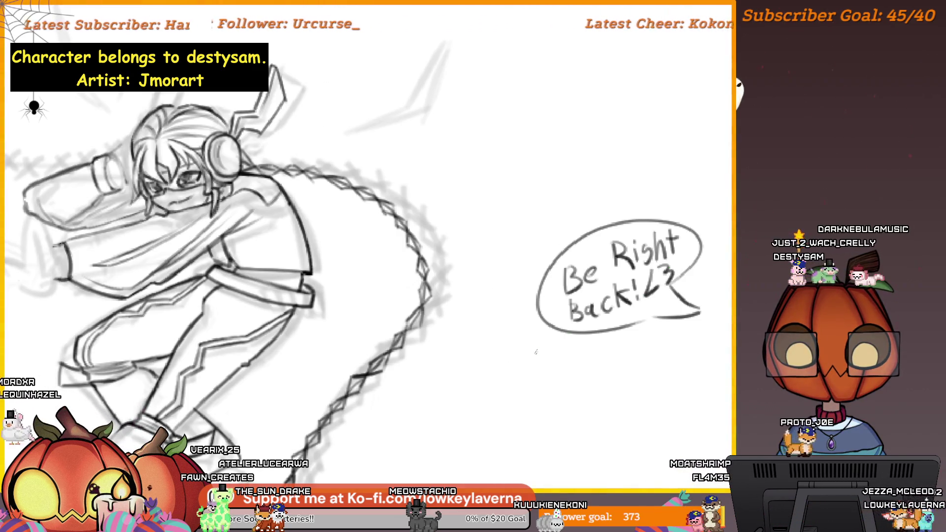
Doodle a small face with a boxed right eye beside the bubble.
scroll(528, 350, up, 2)
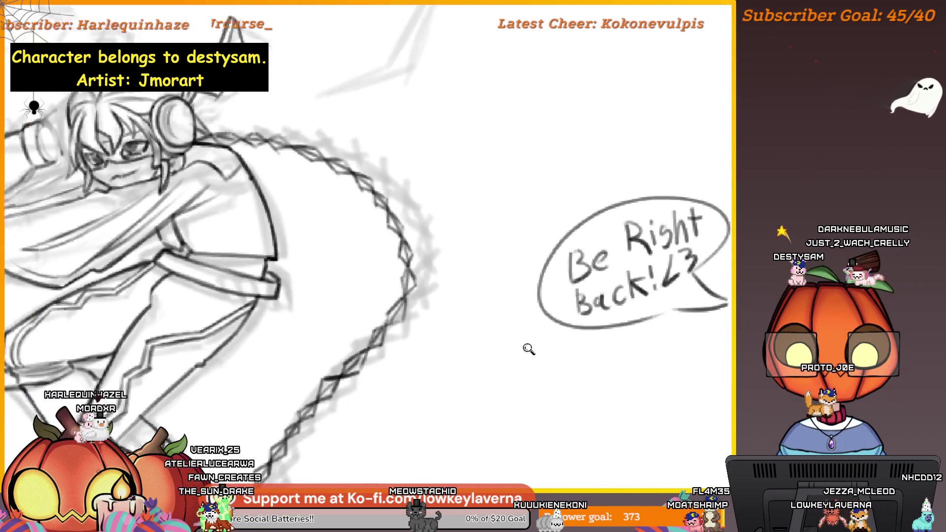
drag(548, 344, 513, 371)
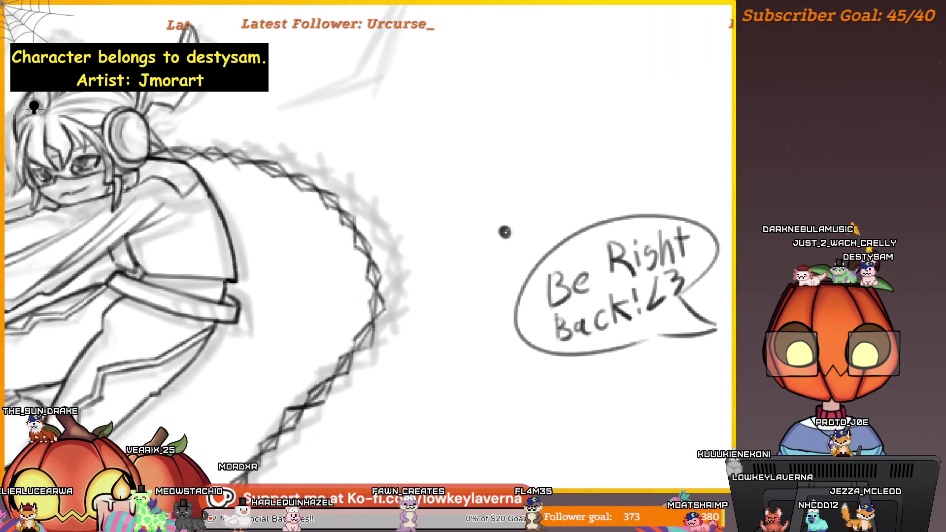
mouse_move(517, 231)
mouse_down()
mouse_move(542, 220)
mouse_move(515, 248)
mouse_move(474, 232)
mouse_up()
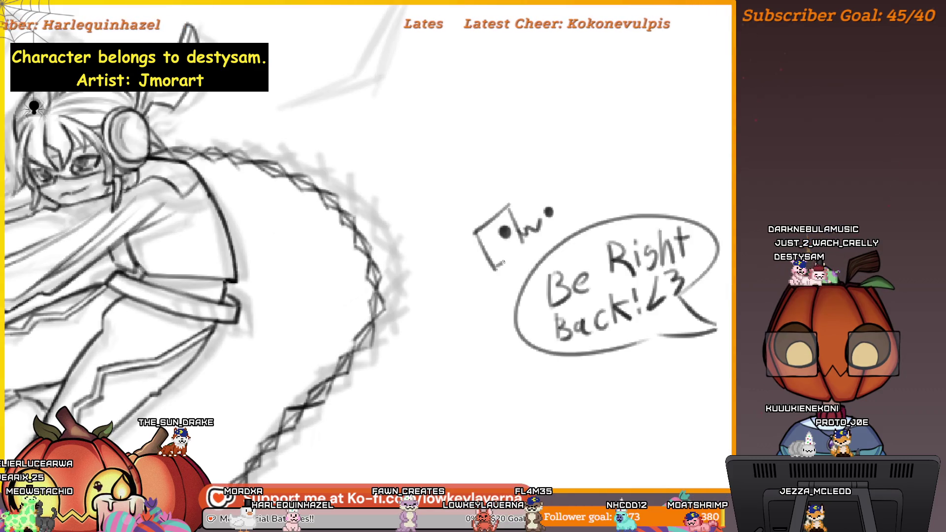
mouse_move(534, 200)
mouse_down()
mouse_move(570, 187)
mouse_move(542, 227)
mouse_move(550, 214)
mouse_move(507, 234)
mouse_up()
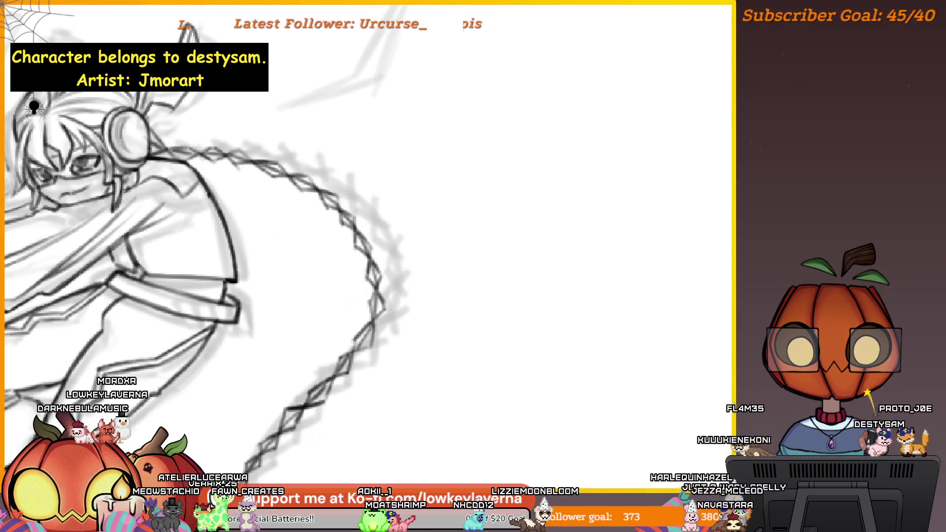
Zoom the canvas out to reach the character reference sheet and pose photo.
scroll(613, 277, down, 3)
scroll(453, 296, up, 2)
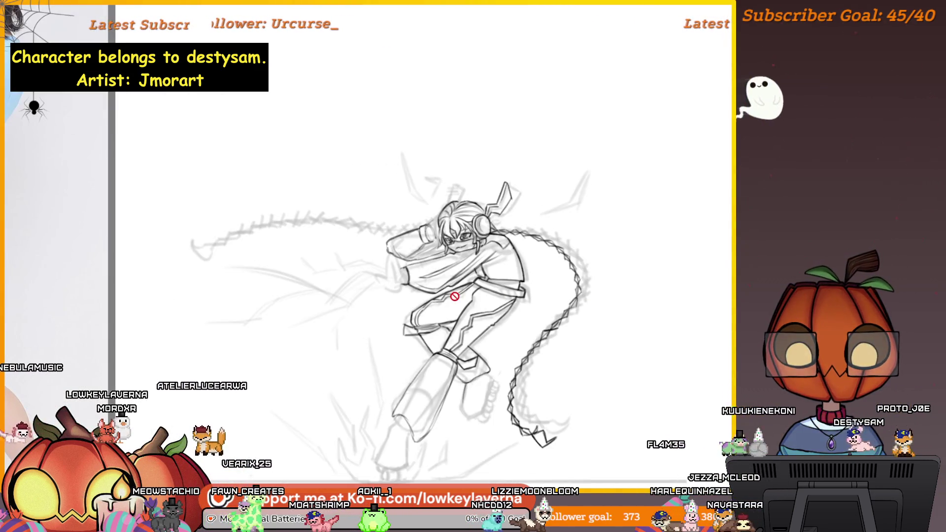
scroll(549, 274, down, 2)
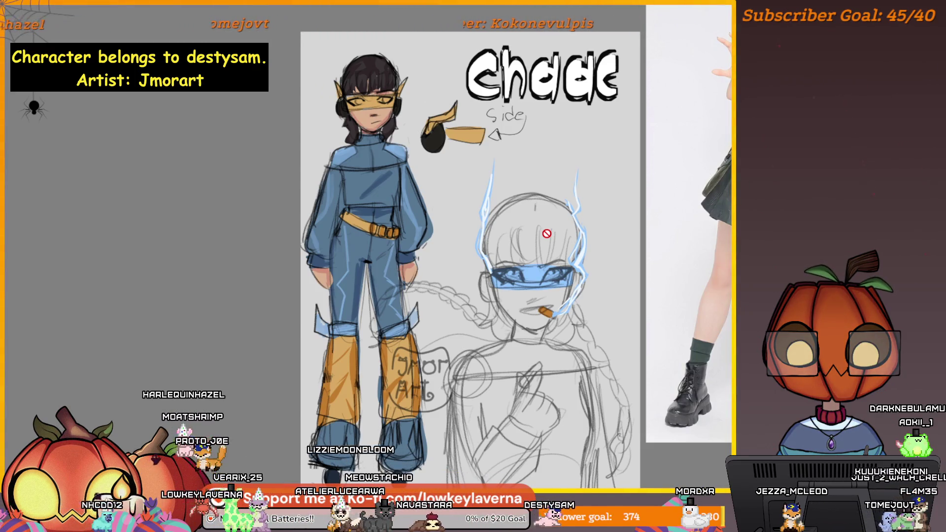
Pan between the reference images and the leaping sketch, ending zoomed in on the head and headphones.
scroll(588, 319, down, 3)
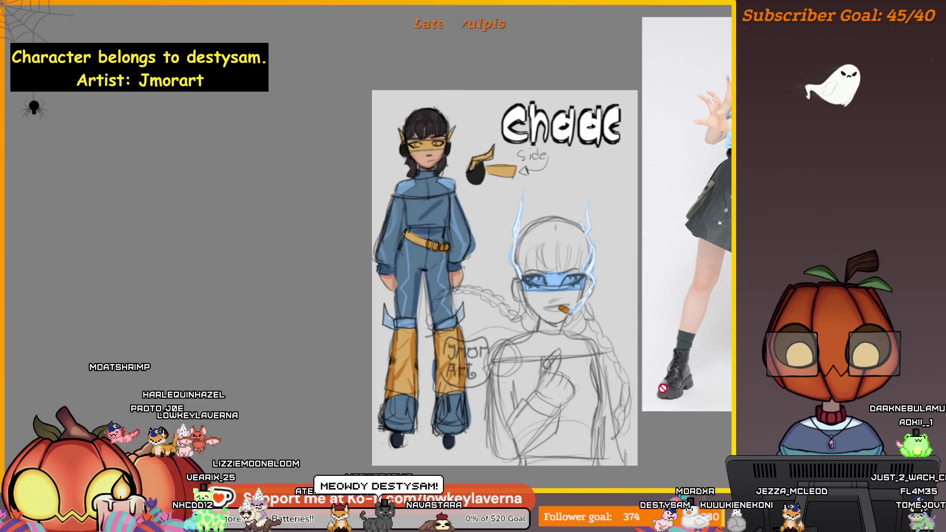
drag(618, 417, 261, 423)
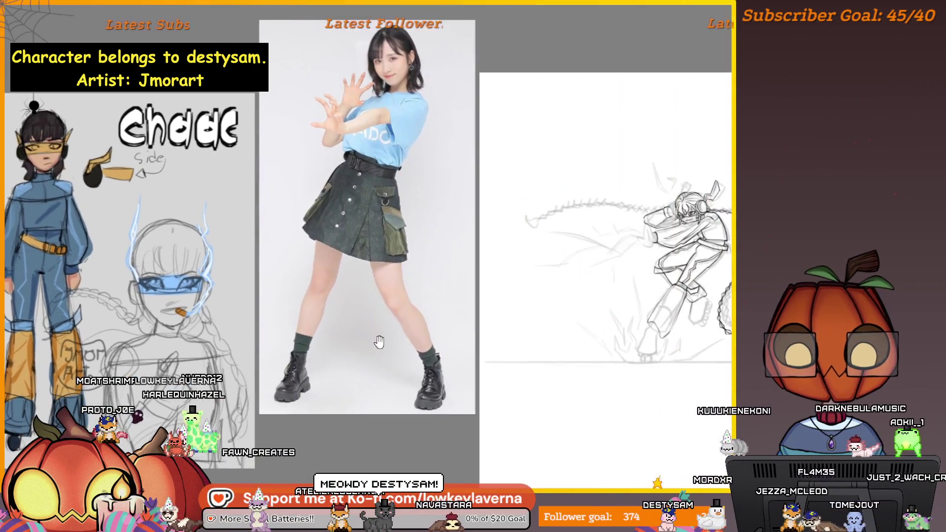
drag(640, 335, 507, 337)
scroll(506, 337, up, 3)
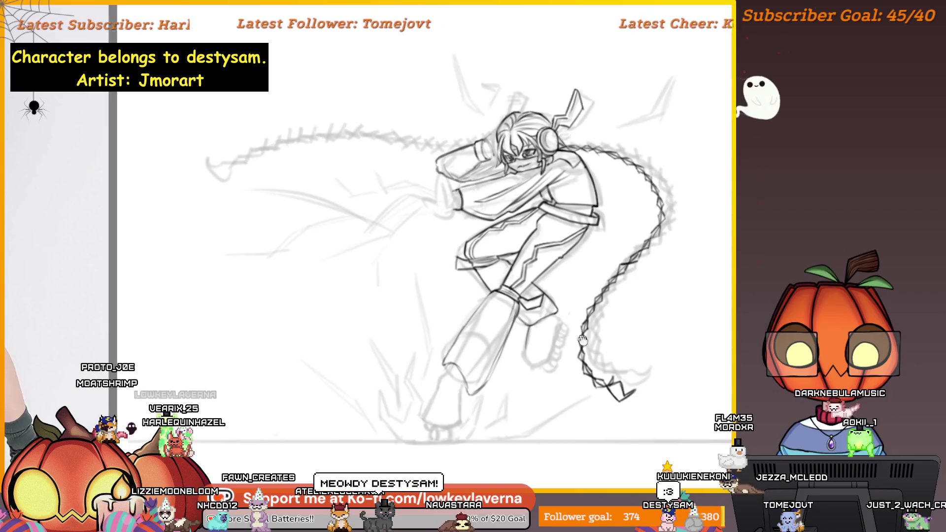
scroll(598, 353, up, 2)
scroll(597, 354, down, 3)
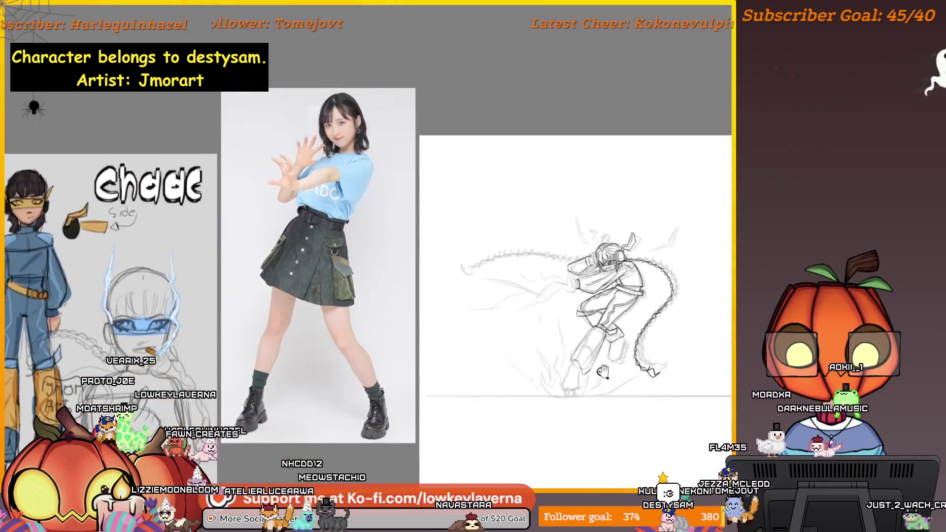
mouse_move(295, 266)
mouse_down()
mouse_move(591, 276)
mouse_move(281, 276)
mouse_up()
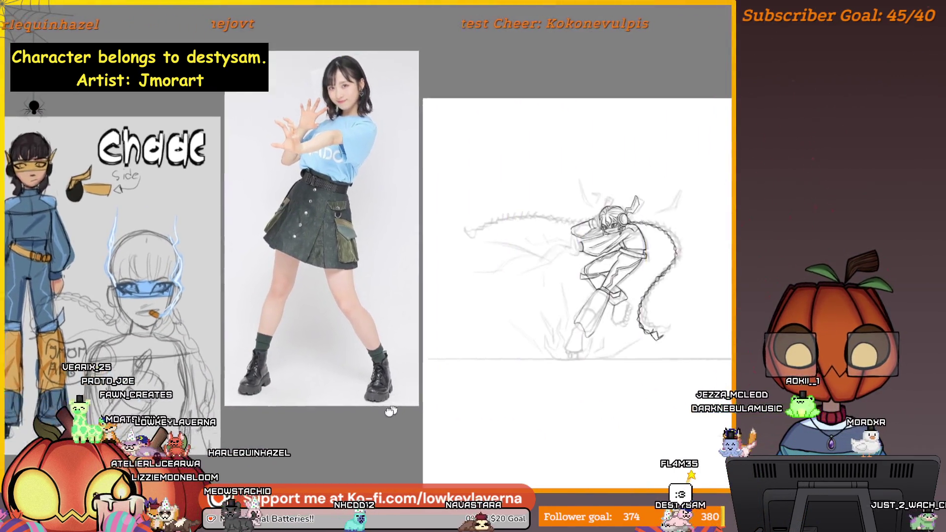
scroll(582, 232, up, 3)
scroll(581, 232, up, 2)
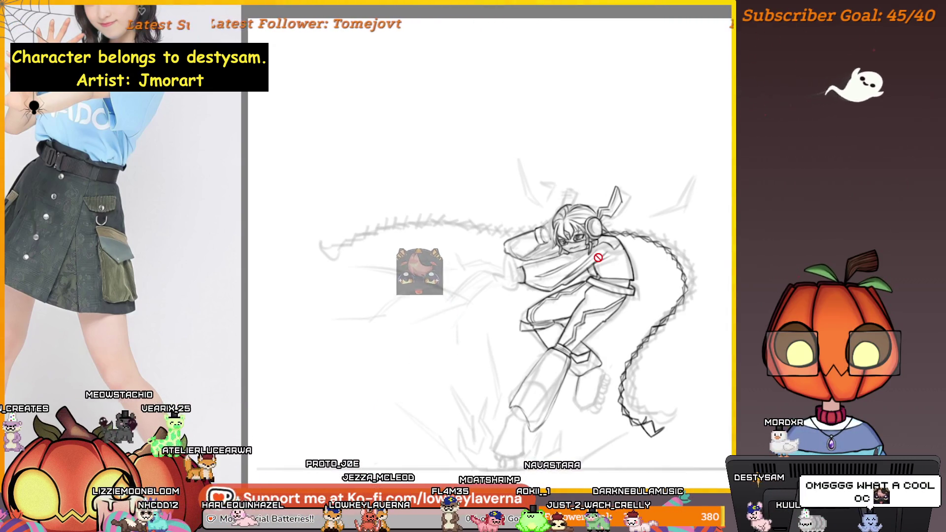
scroll(549, 313, down, 3)
drag(549, 313, 720, 291)
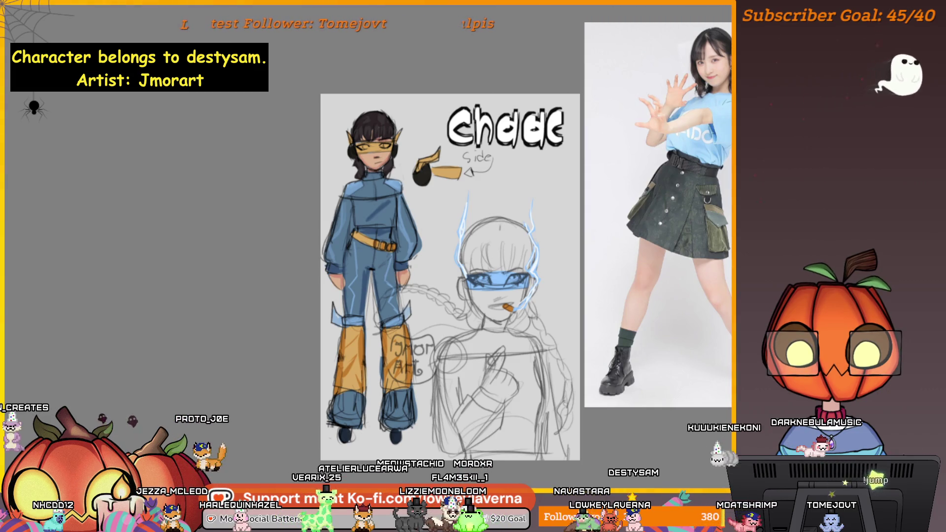
scroll(493, 236, right, 3)
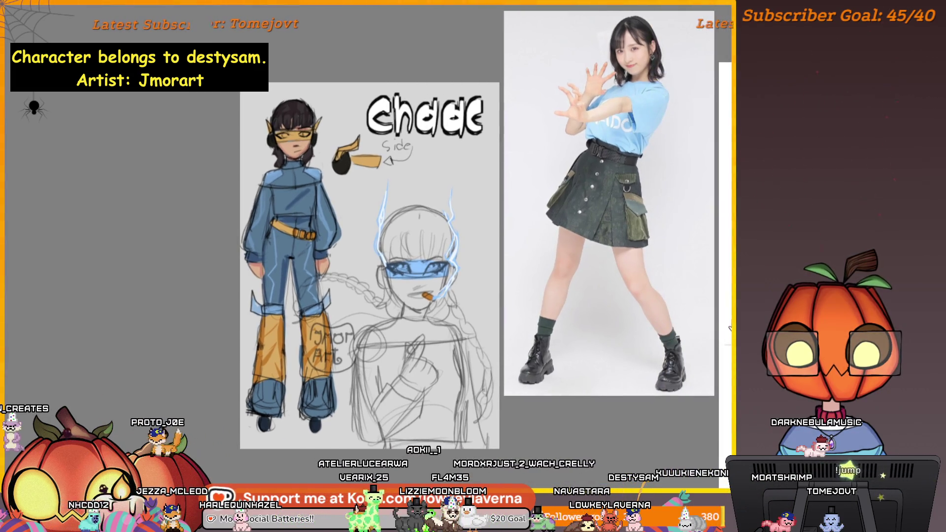
drag(661, 326, 703, 346)
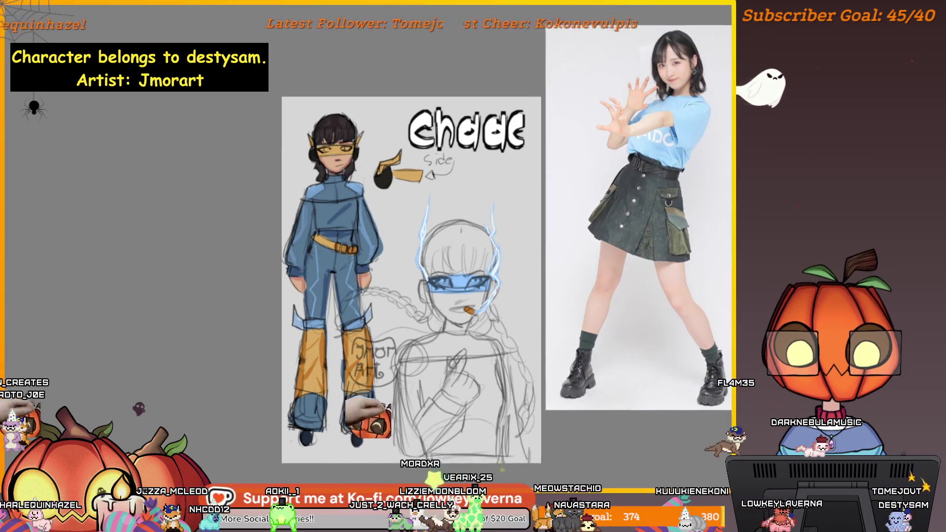
scroll(590, 237, right, 10)
scroll(590, 237, up, 5)
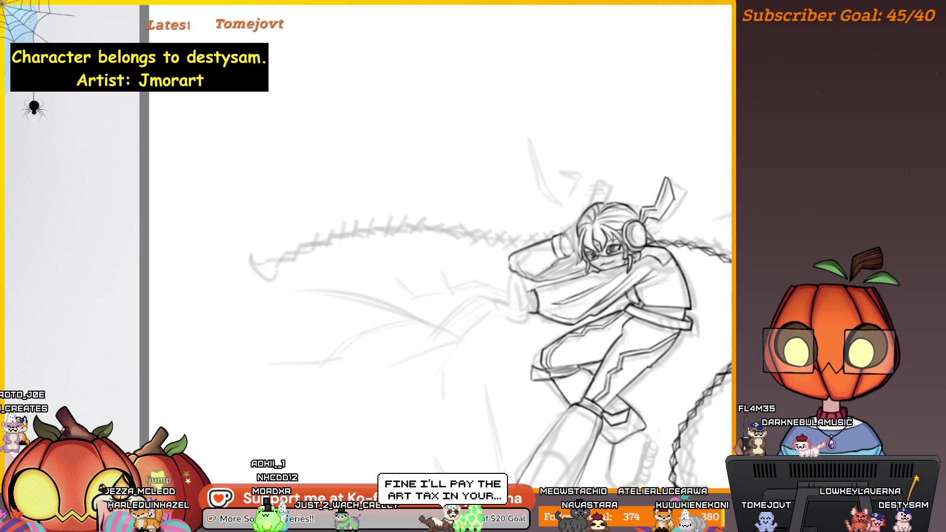
scroll(594, 253, up, 3)
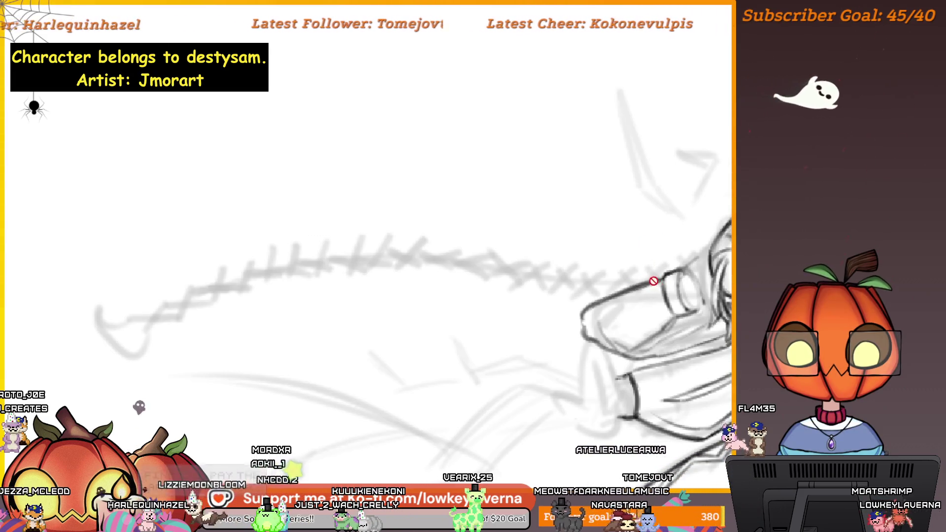
drag(673, 299, 633, 279)
key(ctrl+z)
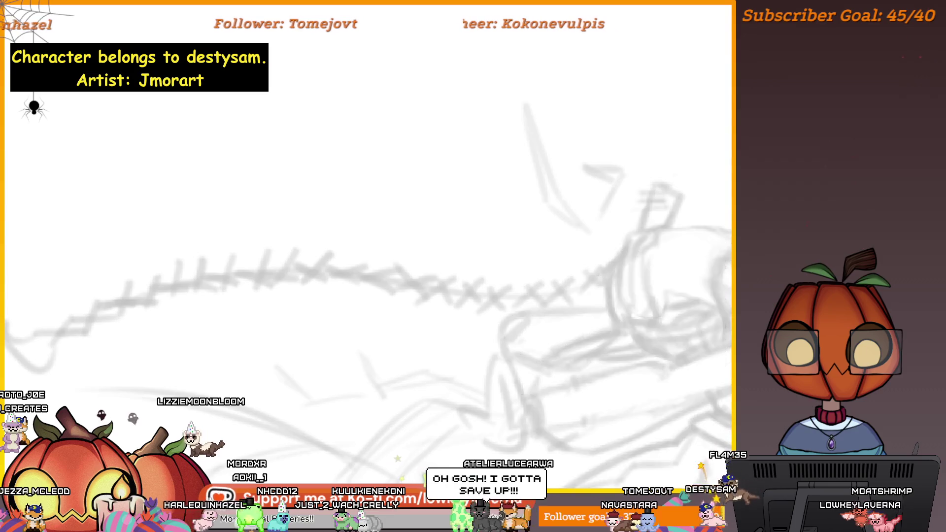
key(ctrl+y)
drag(691, 302, 596, 297)
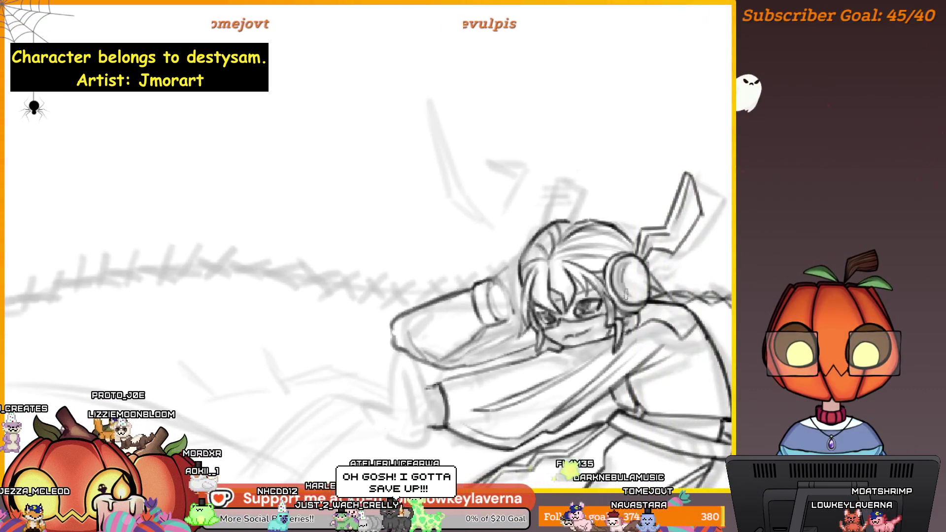
drag(486, 276, 503, 266)
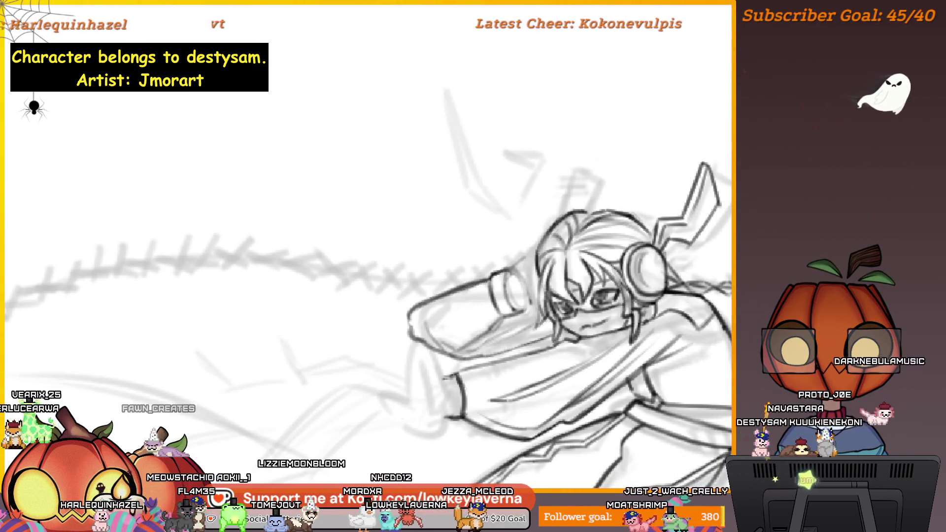
mouse_move(664, 341)
mouse_down()
mouse_move(673, 301)
mouse_move(653, 282)
mouse_move(660, 277)
mouse_up()
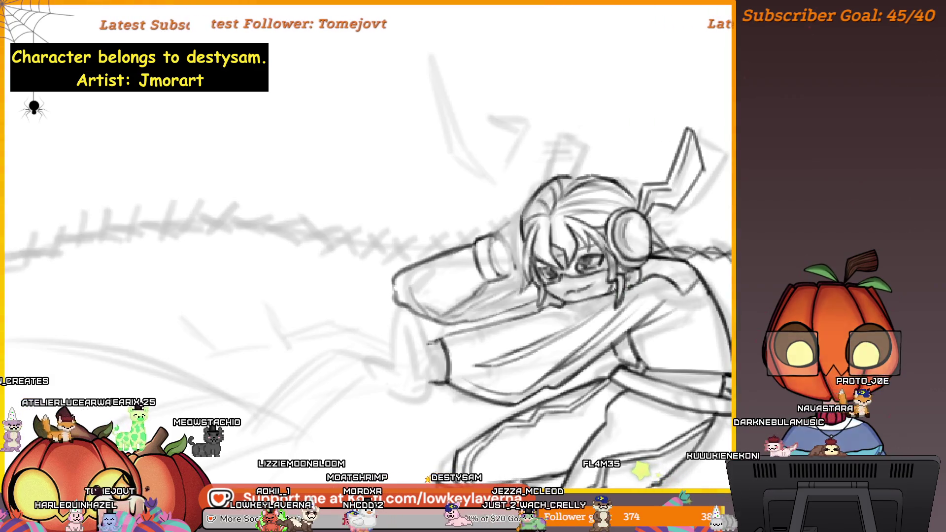
drag(590, 304, 622, 296)
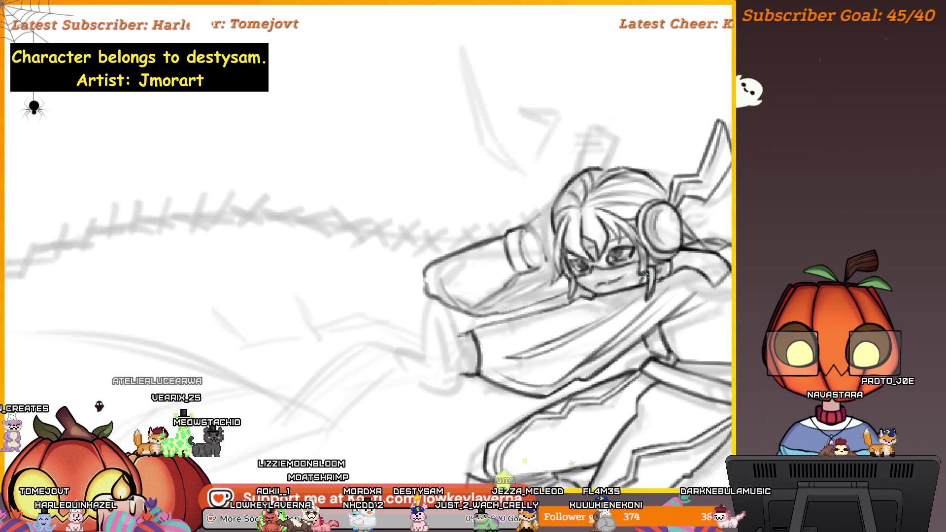
mouse_move(775, 319)
mouse_down()
mouse_move(638, 266)
mouse_move(691, 294)
mouse_move(730, 267)
mouse_up()
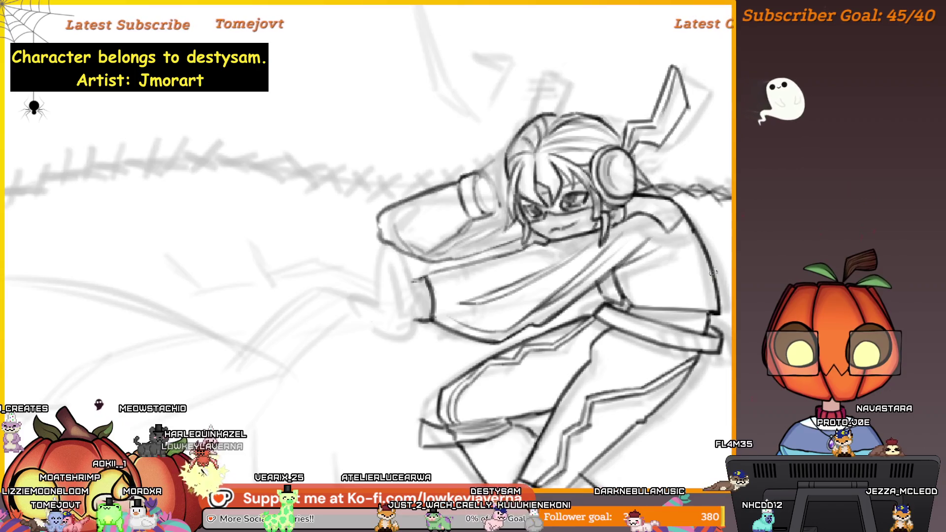
drag(719, 314, 687, 304)
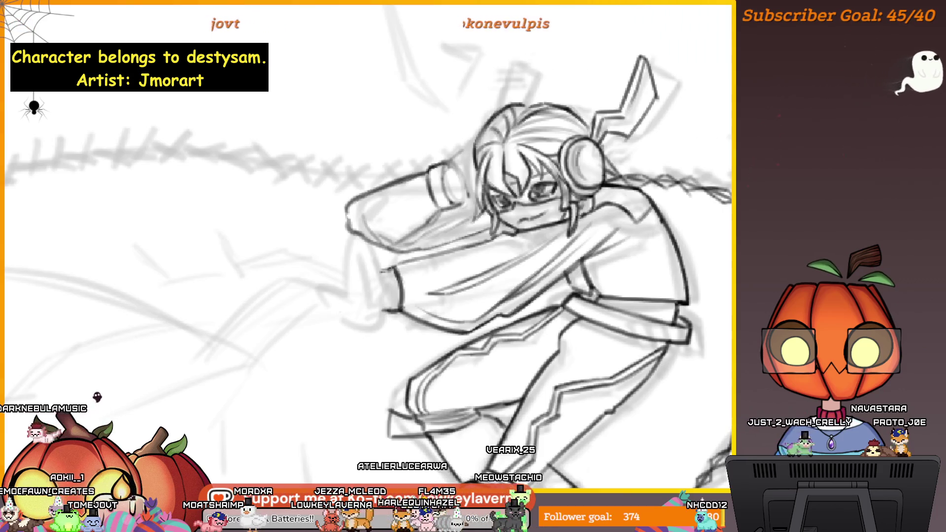
Try two dark strokes across the shirt hem and undo both, keeping the hem clean.
drag(726, 280, 649, 318)
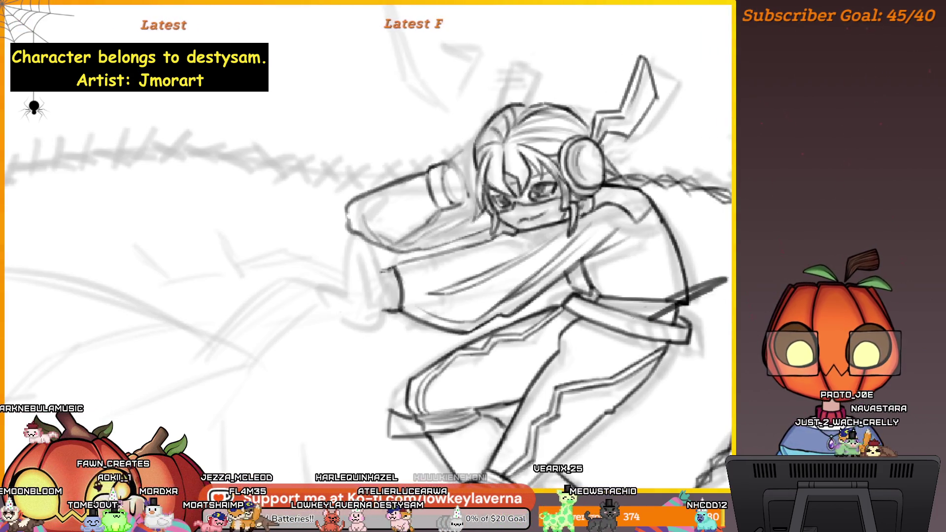
key(ctrl+z)
key(ctrl+z)
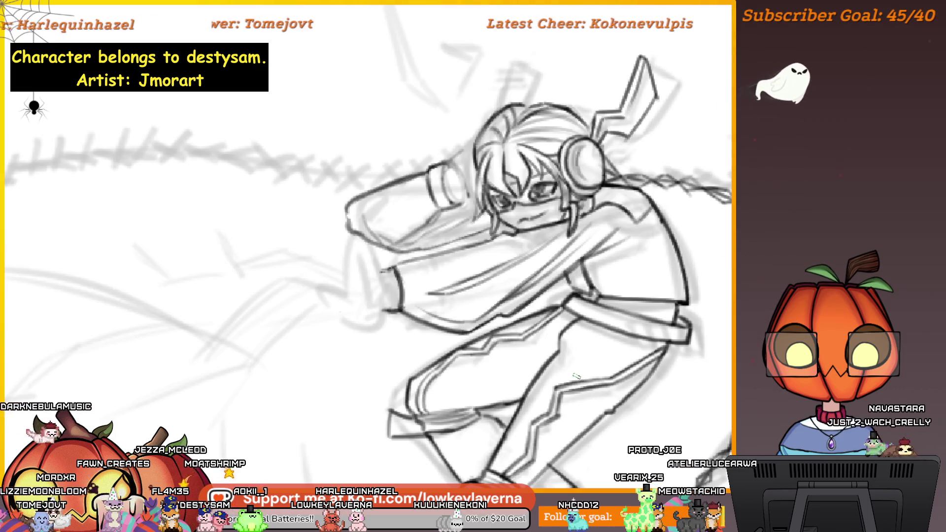
mouse_move(691, 296)
mouse_down()
mouse_move(648, 283)
mouse_move(589, 337)
mouse_up()
key(ctrl+z)
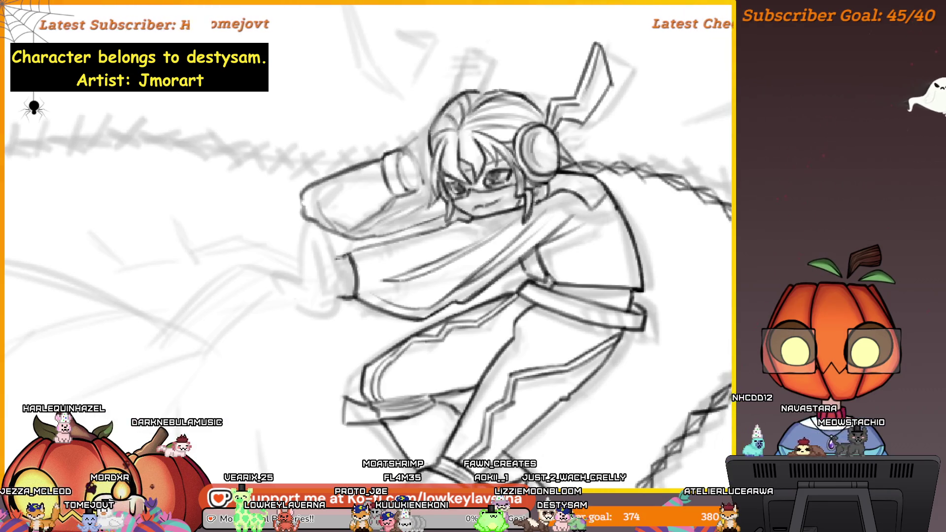
On blank canvas right of the character, draw the mouse's round ear and a long capped pencil.
drag(878, 102, 621, 290)
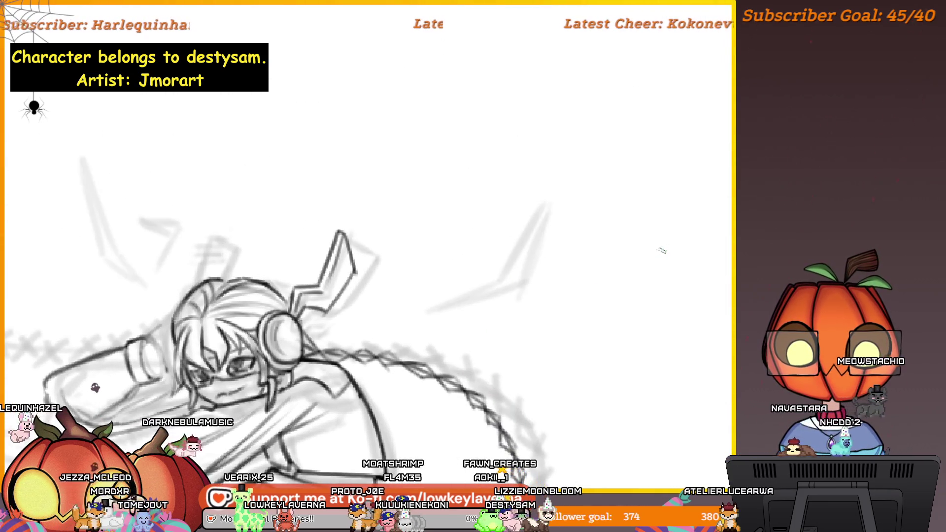
drag(672, 256, 575, 257)
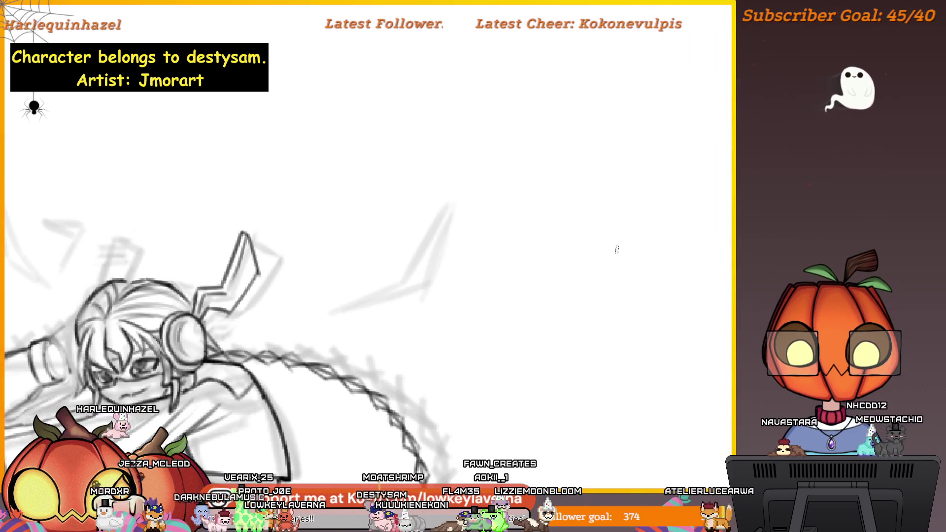
drag(682, 256, 665, 228)
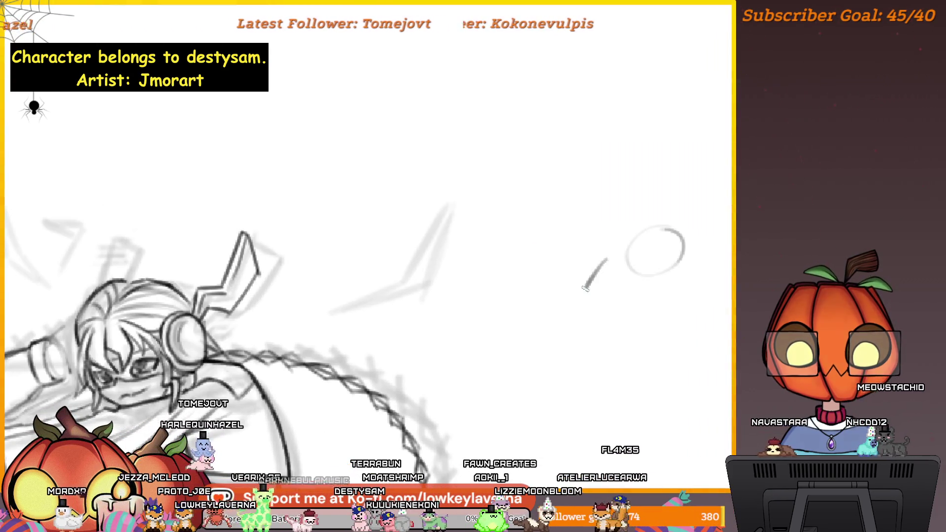
drag(632, 287, 607, 273)
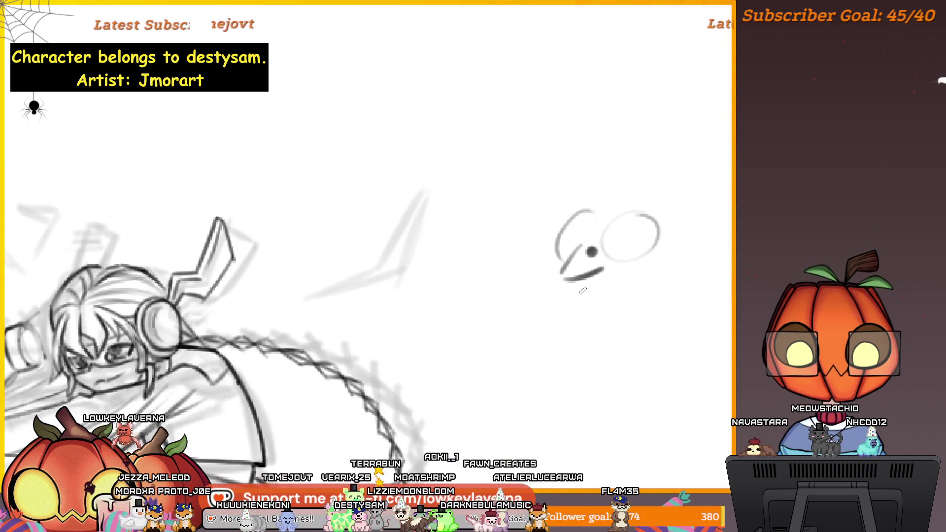
drag(594, 296, 604, 282)
drag(658, 255, 556, 303)
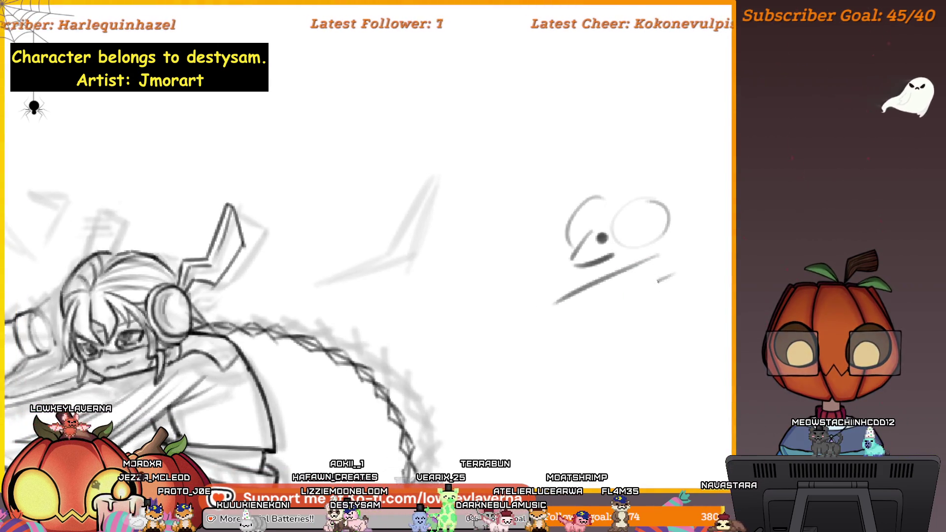
drag(675, 275, 563, 322)
drag(667, 272, 645, 268)
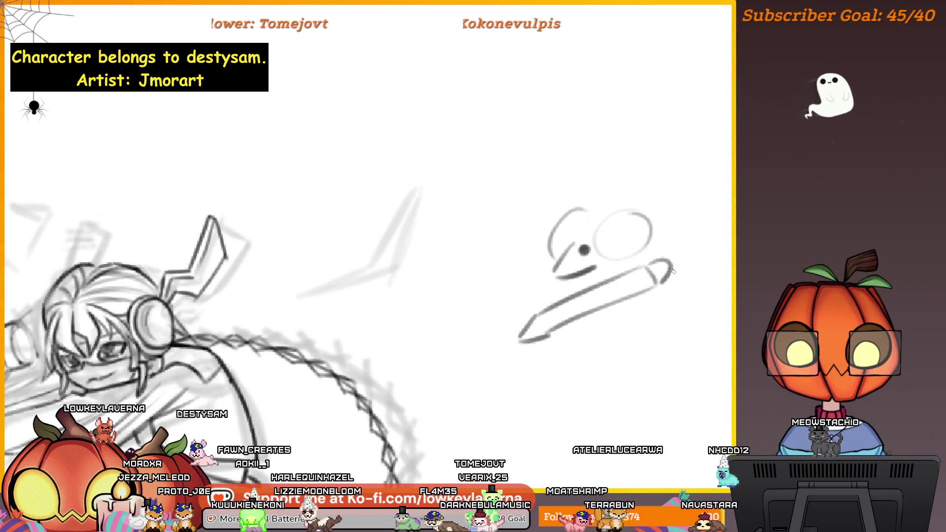
drag(612, 286, 630, 285)
drag(662, 268, 683, 282)
drag(622, 279, 624, 292)
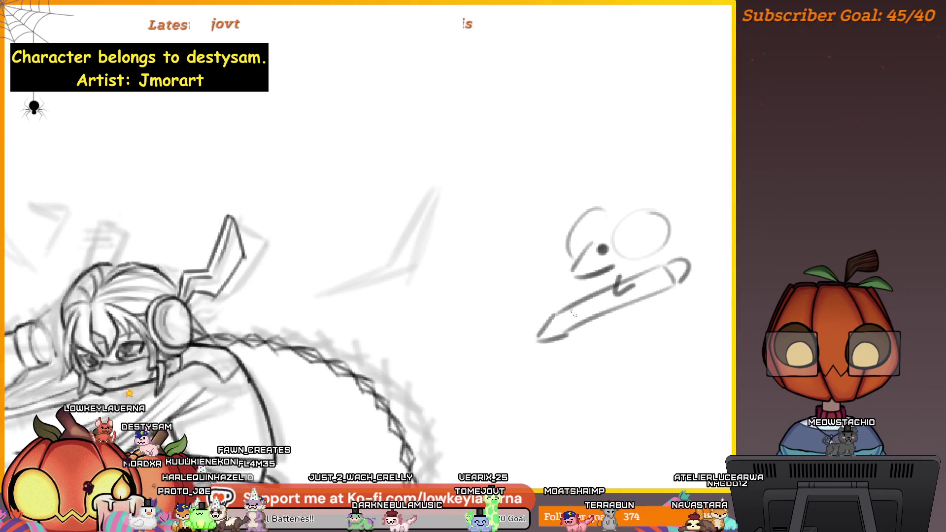
mouse_move(590, 321)
mouse_down()
mouse_move(561, 315)
mouse_move(615, 325)
mouse_up()
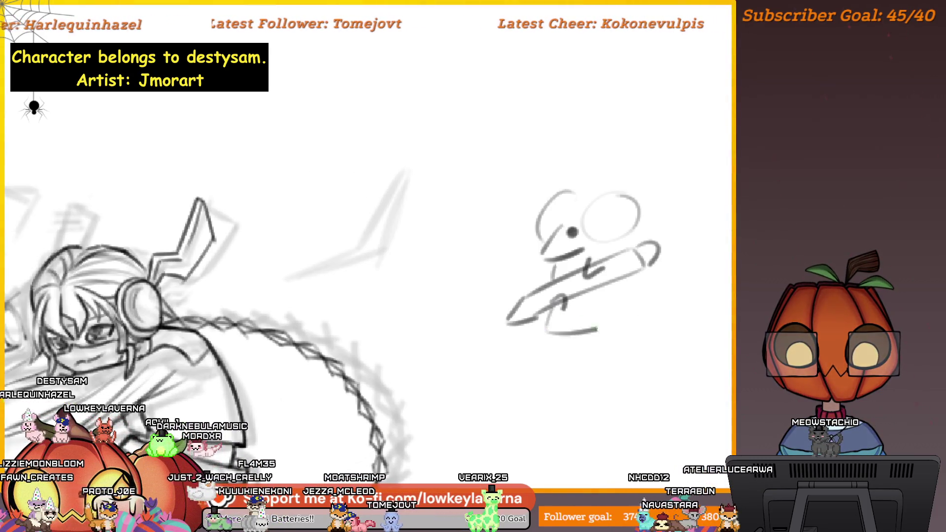
Redraw the mouse's lower body and tail, frame it with the character, and begin a cat's head.
key(ctrl+z)
drag(548, 316, 623, 328)
drag(614, 239, 621, 247)
mouse_move(676, 307)
mouse_down()
mouse_move(648, 308)
mouse_move(644, 283)
mouse_up()
key(ctrl+z)
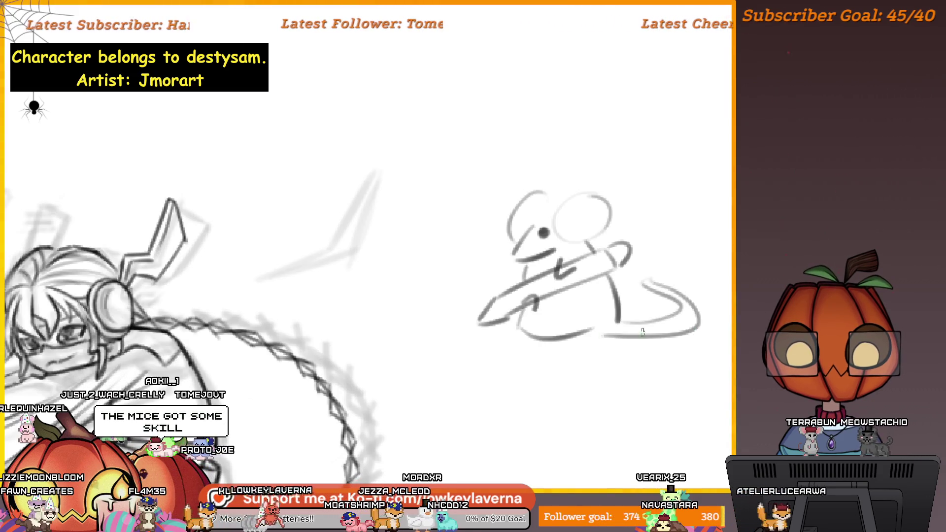
drag(646, 331, 692, 339)
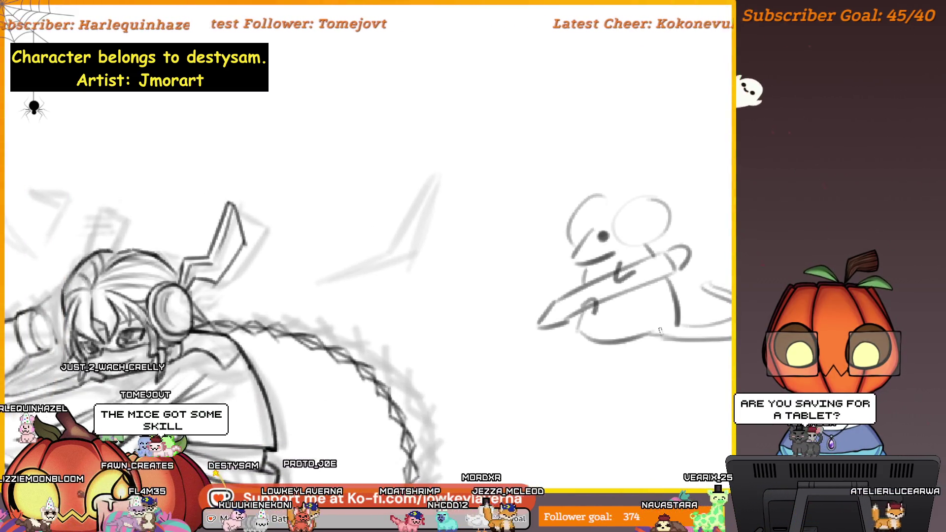
drag(619, 321, 625, 331)
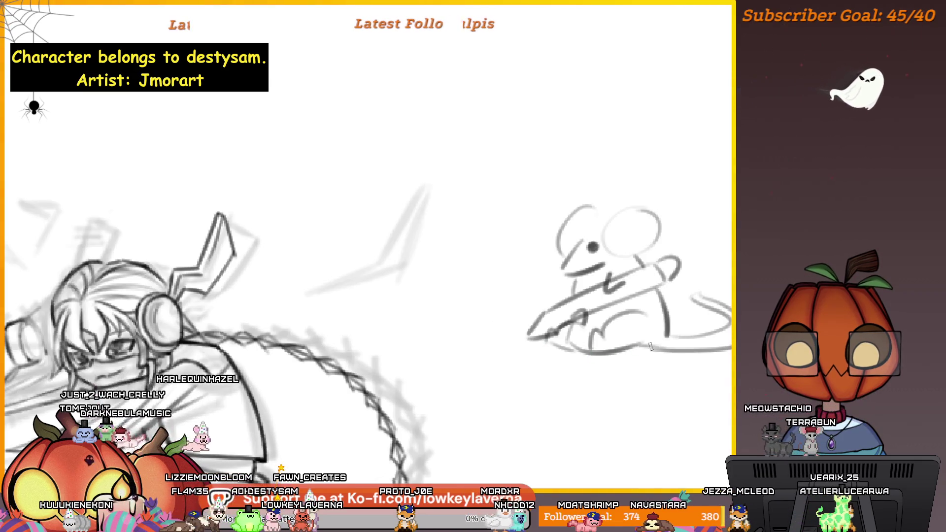
drag(628, 337, 652, 339)
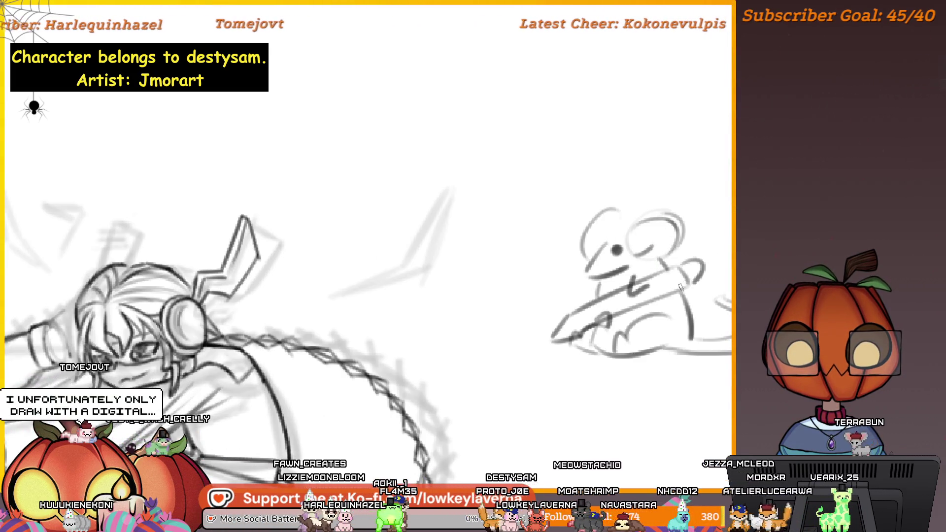
scroll(660, 345, down, 2)
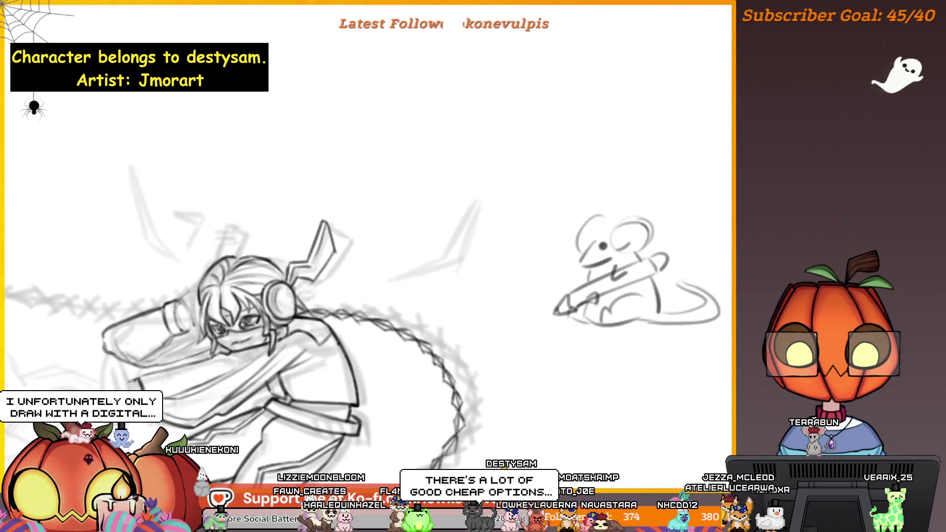
drag(719, 383, 682, 392)
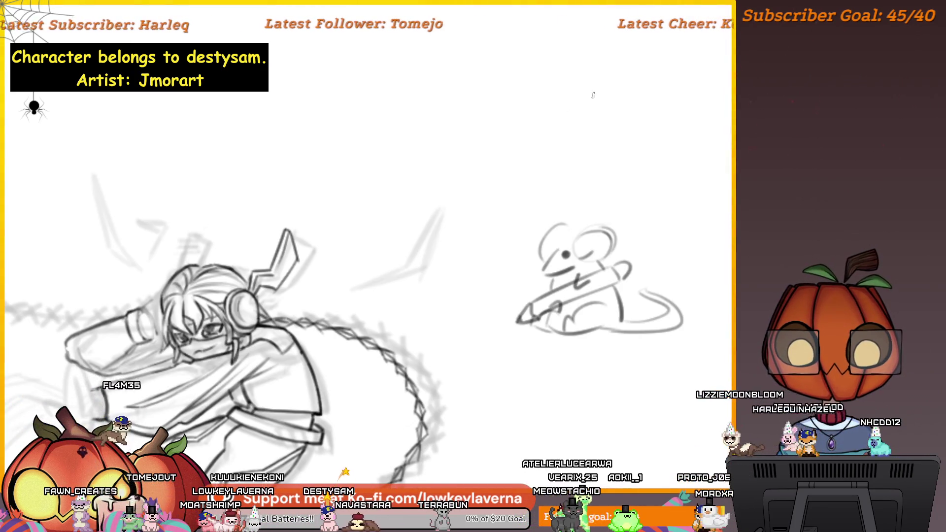
drag(482, 114, 529, 92)
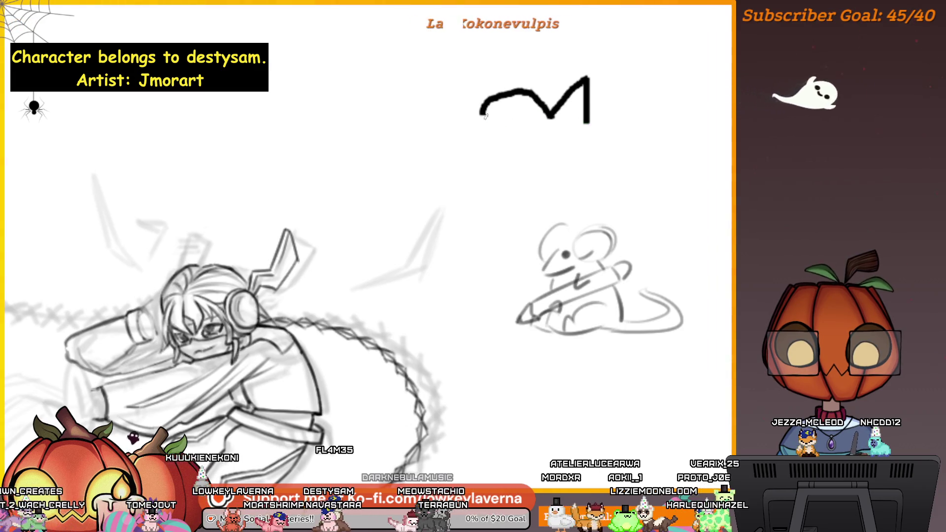
Draw the cat's pointed ears, eye, face outline, nose, mouth and whisker.
mouse_move(471, 103)
mouse_down()
mouse_move(447, 86)
mouse_move(453, 127)
mouse_up()
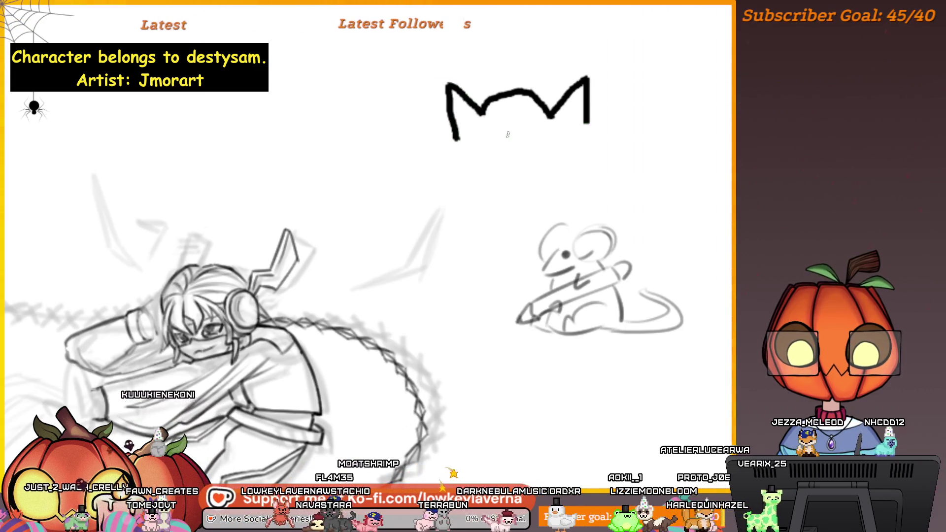
click(488, 134)
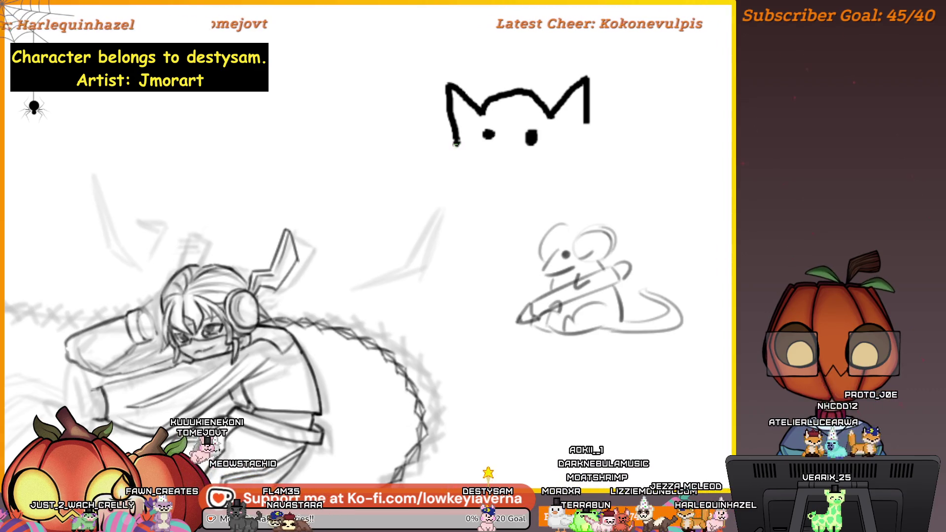
mouse_move(453, 161)
mouse_down()
mouse_move(461, 180)
mouse_move(508, 196)
mouse_move(566, 181)
mouse_up()
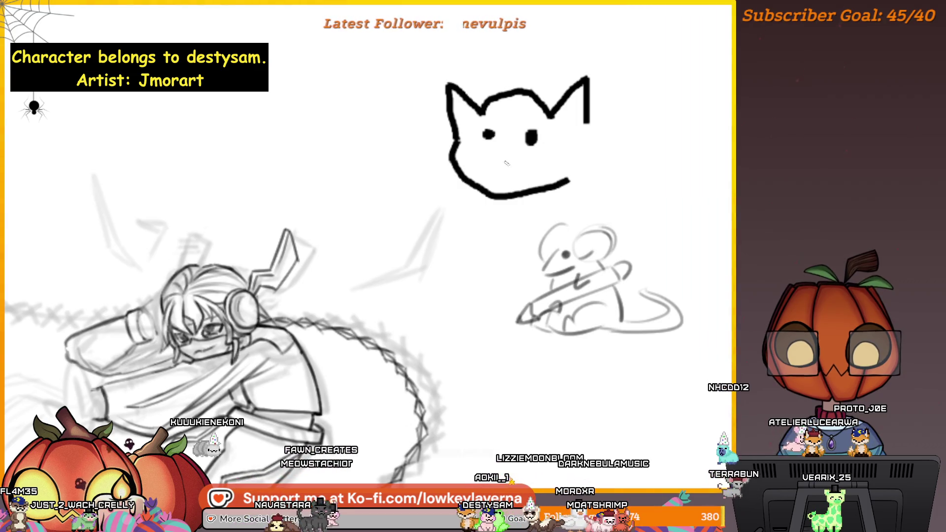
drag(506, 156, 499, 168)
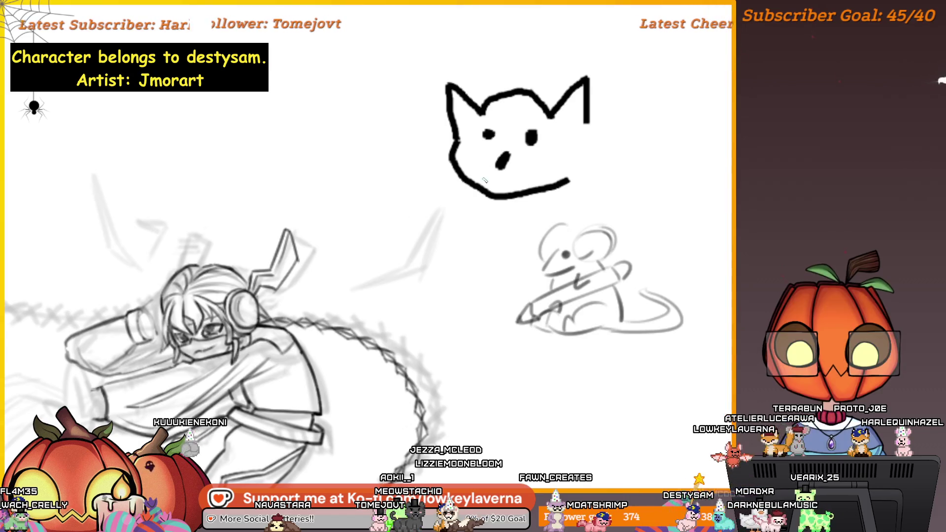
drag(481, 176, 524, 180)
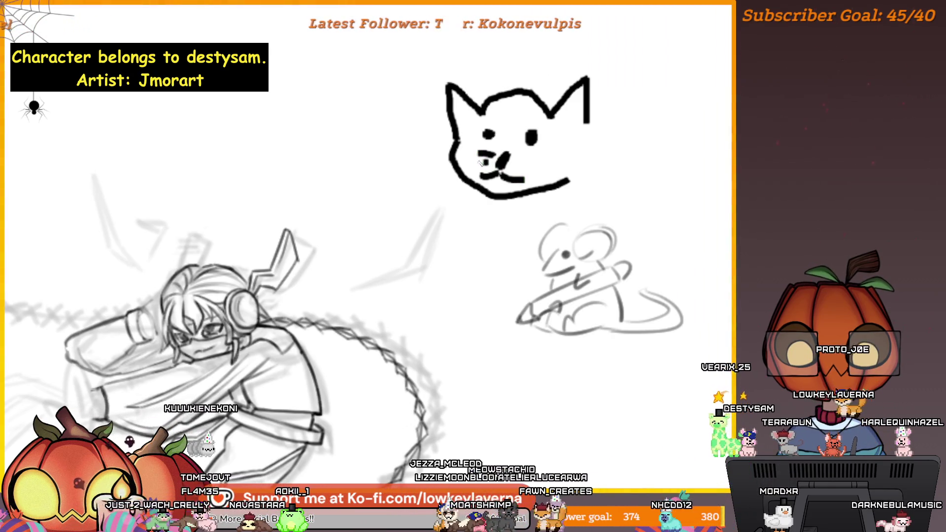
drag(511, 170, 527, 167)
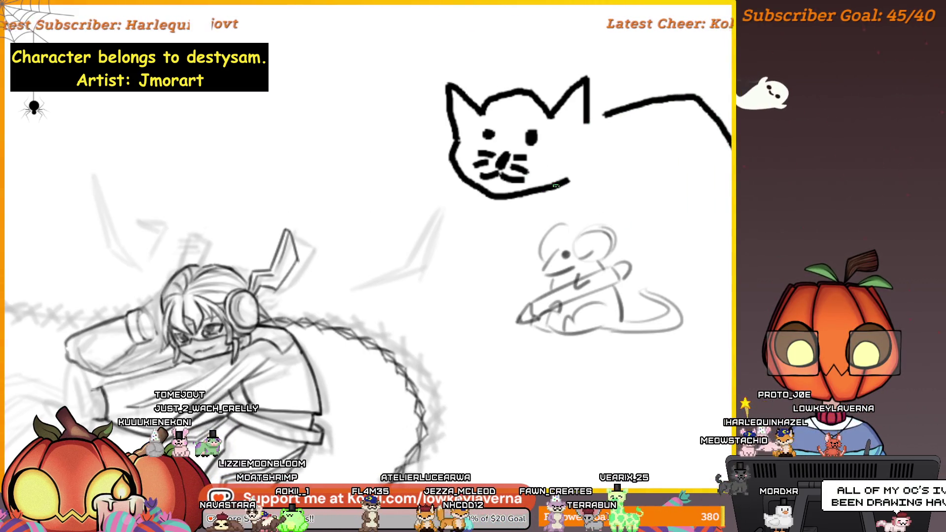
Add the cat's belly, paw claw and back foot, centre the doodle, and start the tail.
drag(557, 186, 727, 216)
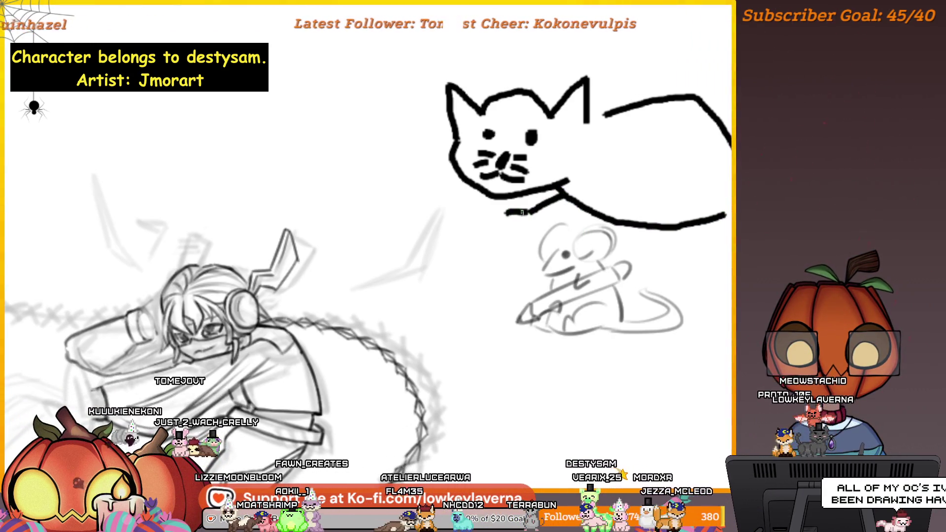
drag(533, 217, 522, 235)
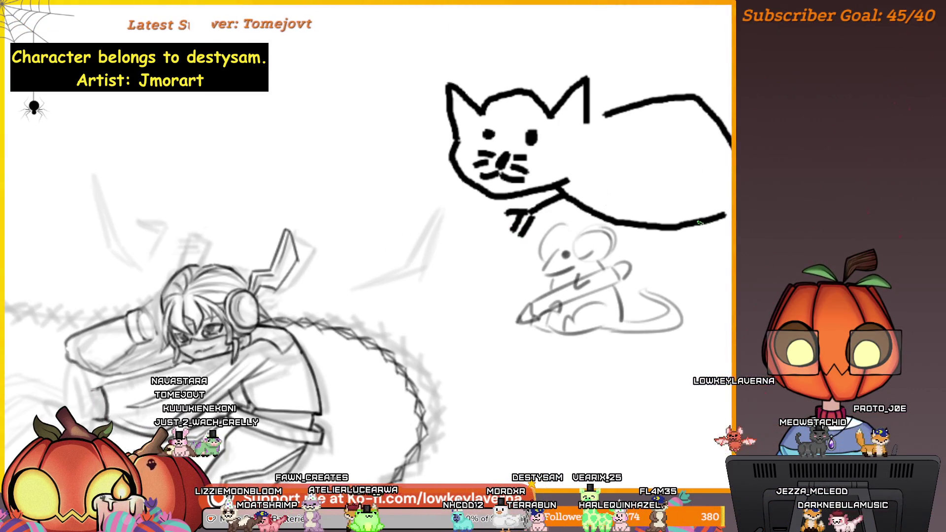
drag(689, 271, 703, 266)
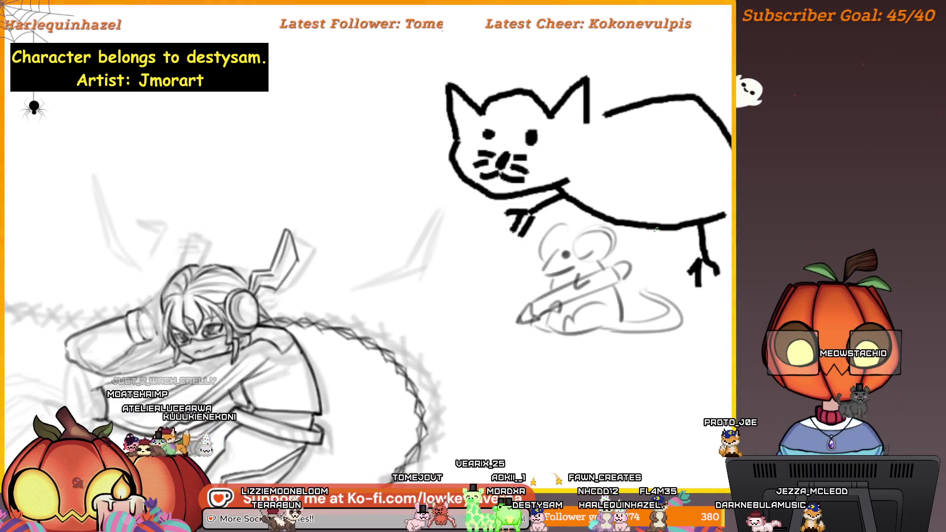
drag(772, 189, 631, 231)
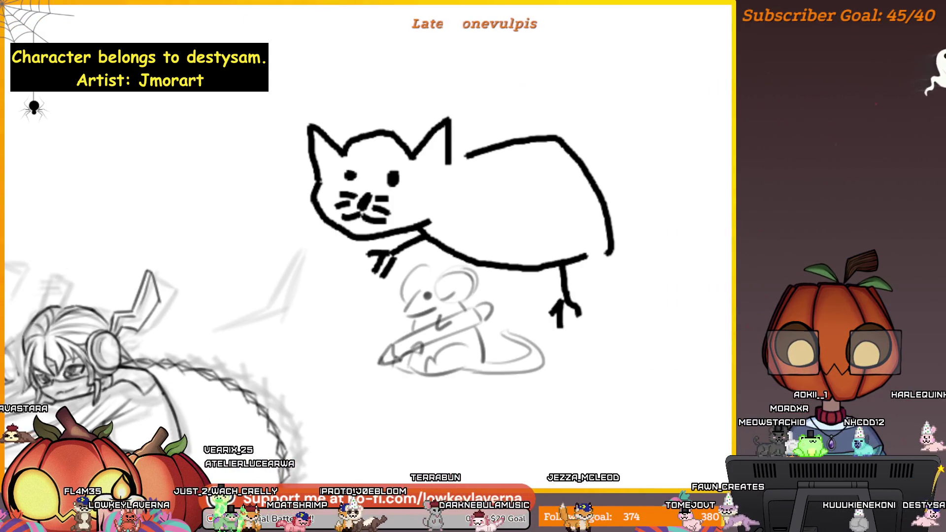
mouse_move(616, 237)
mouse_down()
mouse_move(661, 148)
mouse_move(731, 98)
mouse_up()
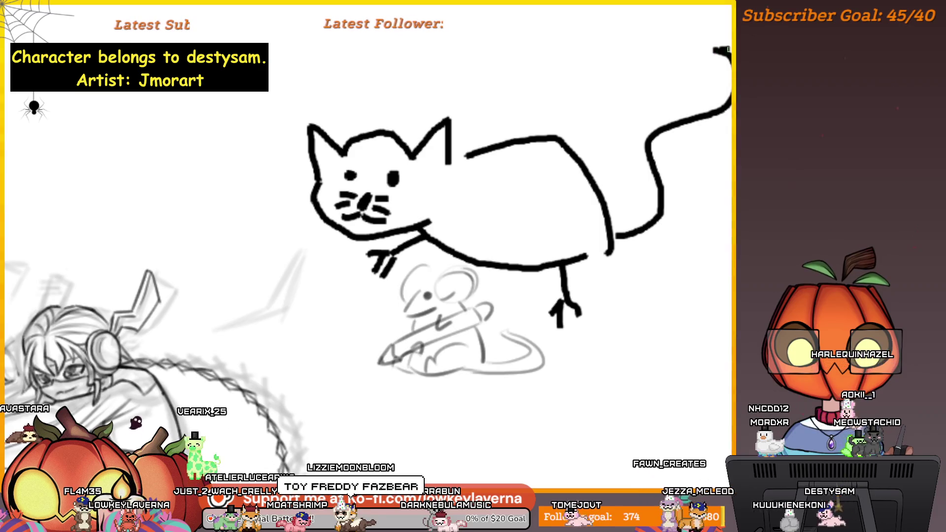
Complete the wavy tail with a second outline back to the cat and reframe the view.
mouse_move(715, 49)
mouse_down()
mouse_move(690, 236)
mouse_move(604, 252)
mouse_up()
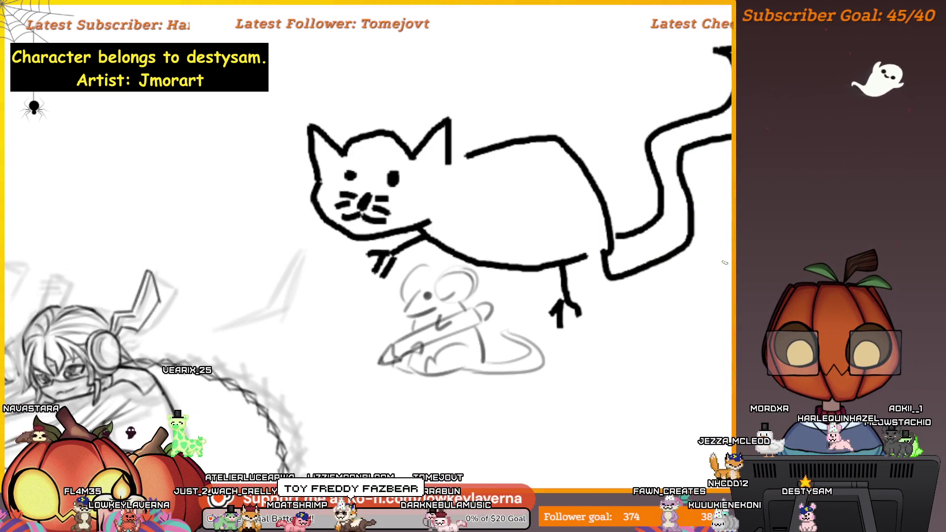
scroll(709, 267, down, 3)
drag(649, 359, 646, 314)
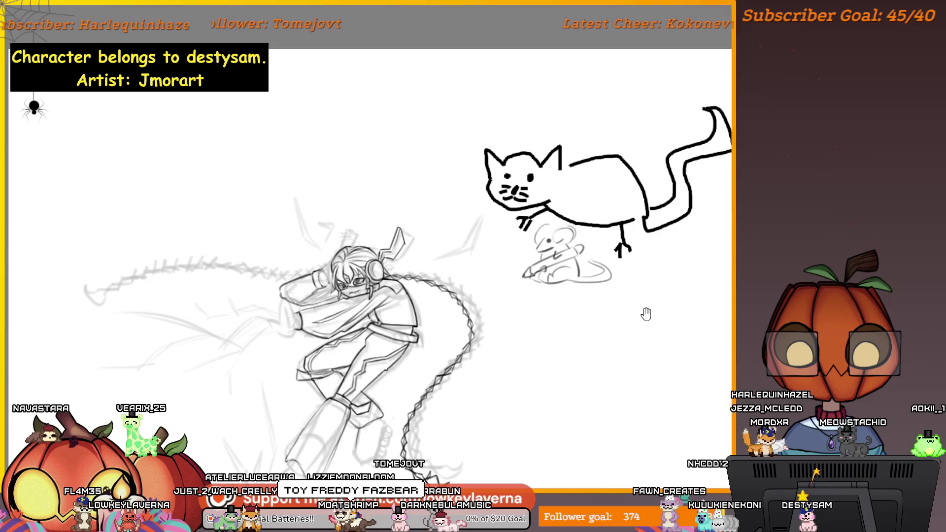
drag(651, 274, 593, 298)
scroll(593, 298, up, 5)
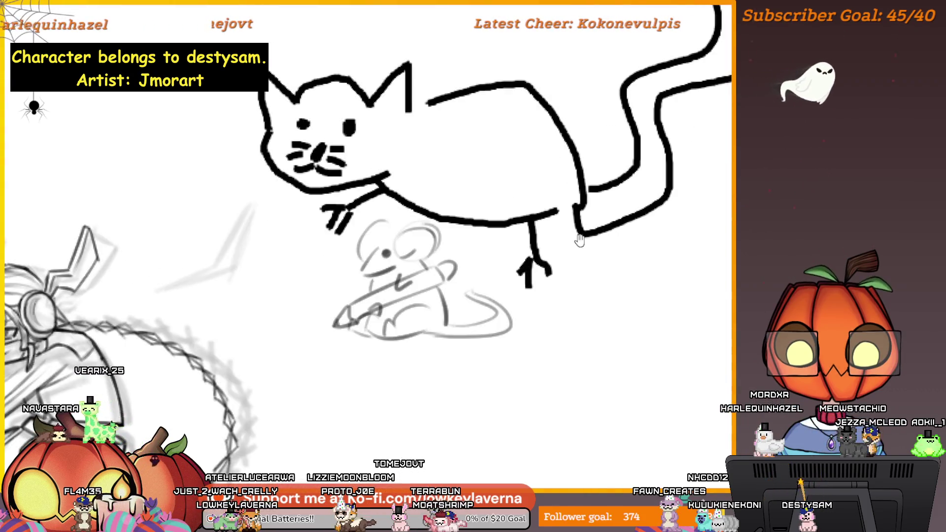
scroll(616, 303, down, 3)
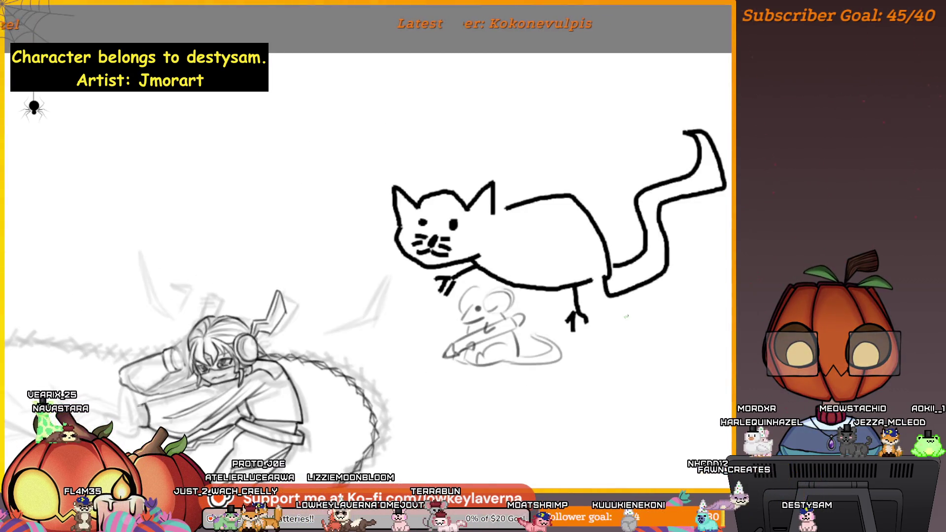
drag(626, 316, 591, 286)
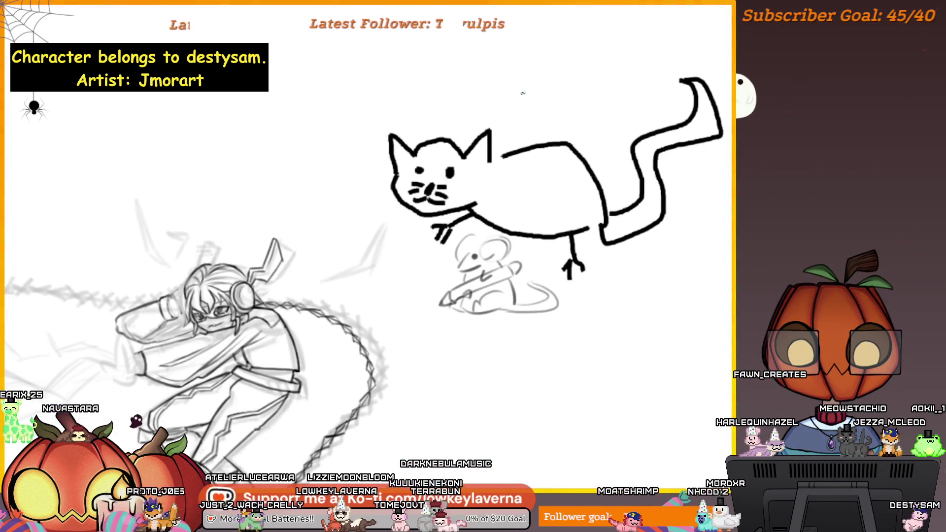
Sketch an arrow pointing up at the mouse, then undo it.
drag(523, 332, 533, 292)
drag(496, 325, 493, 281)
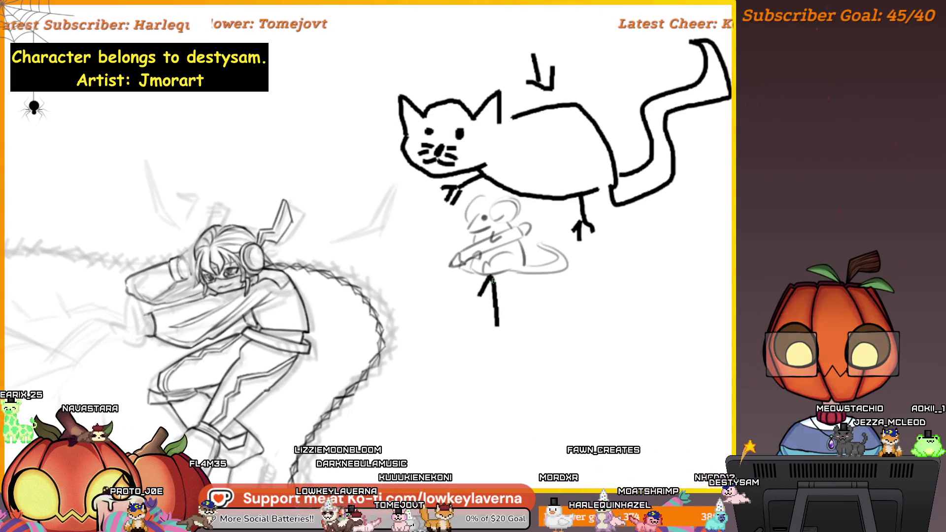
drag(553, 319, 581, 338)
key(ctrl+z)
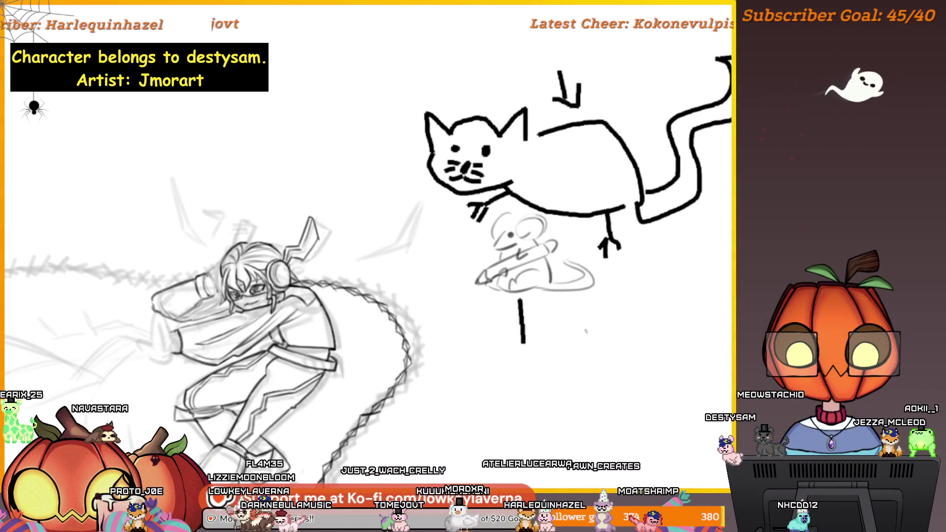
drag(502, 359, 522, 345)
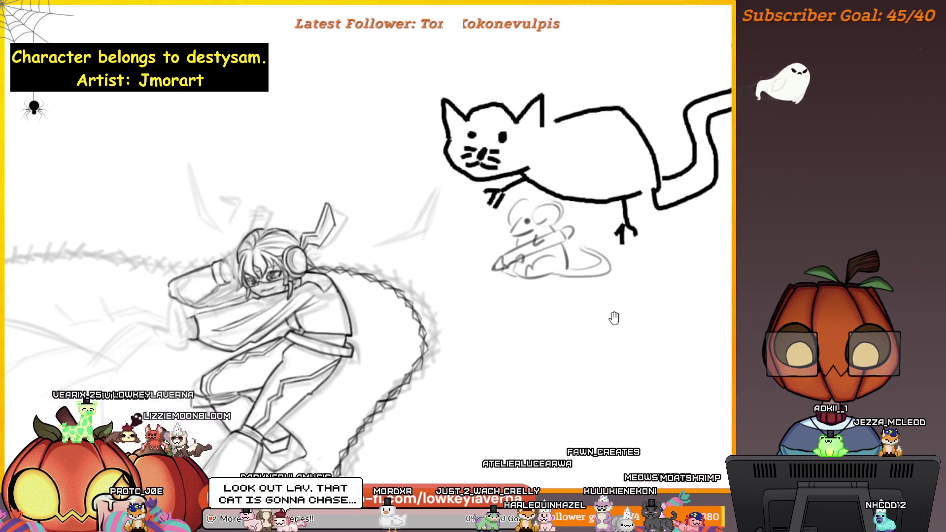
drag(612, 317, 549, 360)
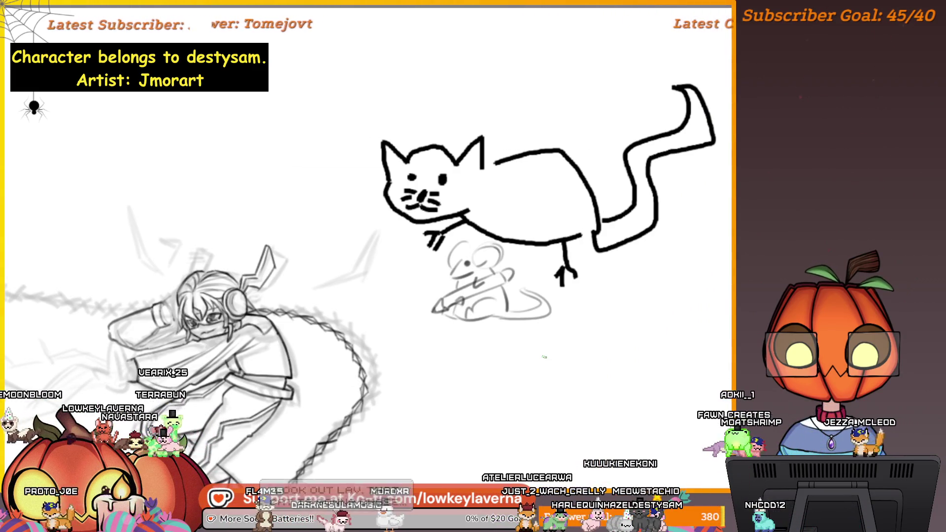
Undo the cat's tail, back leg and paws, then erase the cat's head and mouse strokes.
key(ctrl+z)
key(ctrl+z)
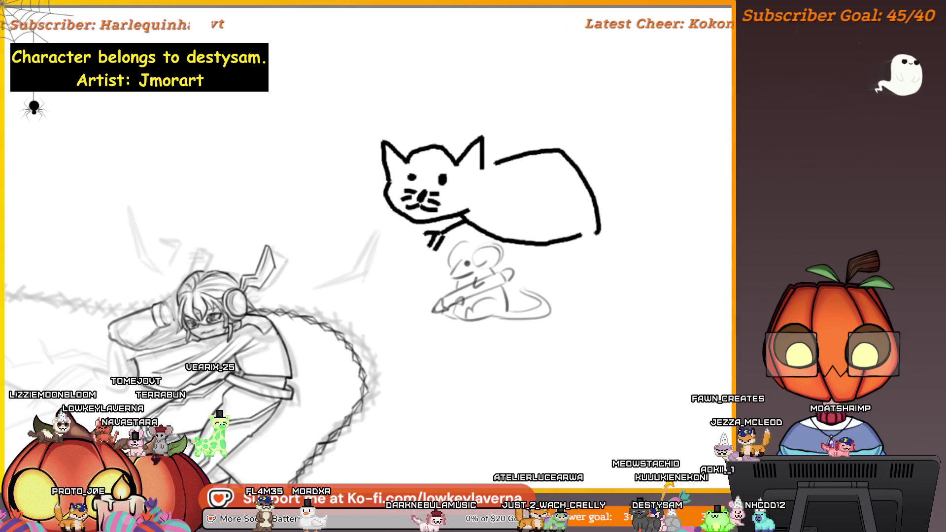
key(ctrl+z)
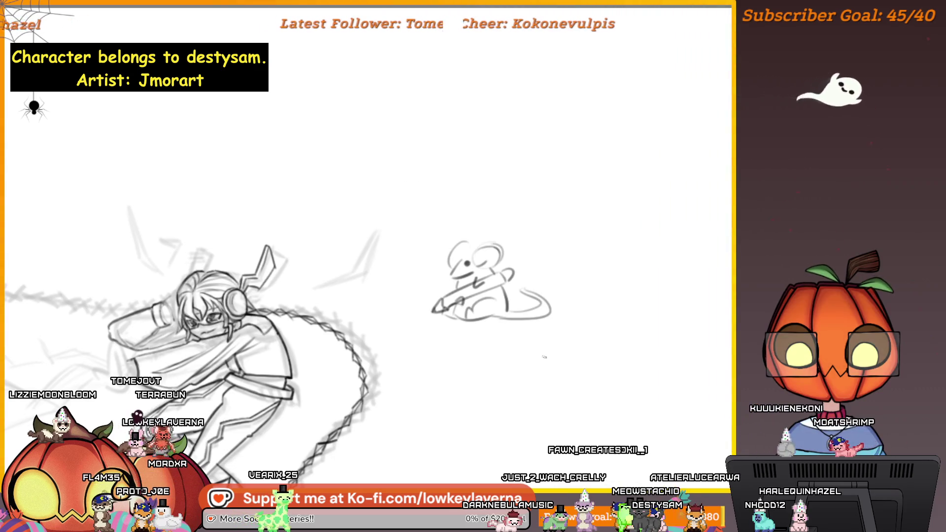
drag(508, 308, 609, 281)
drag(579, 234, 556, 254)
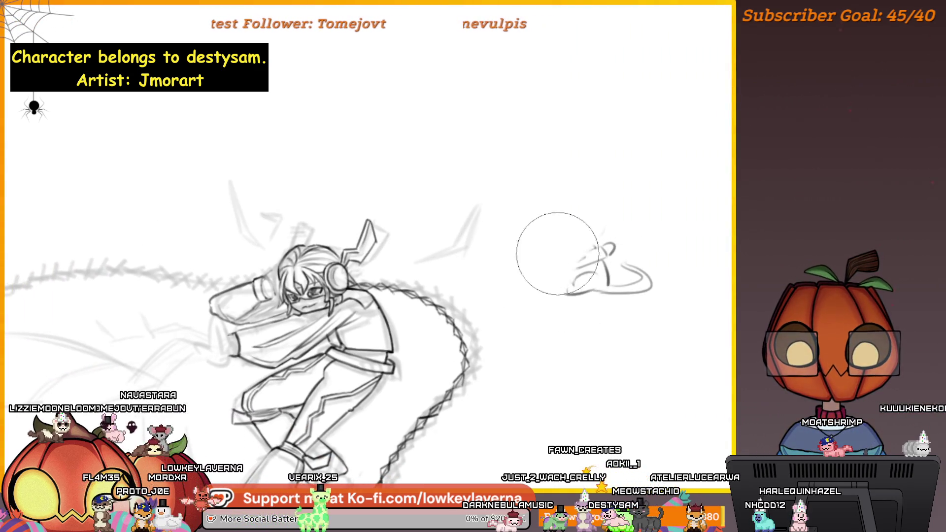
drag(594, 305, 722, 241)
drag(628, 351, 682, 334)
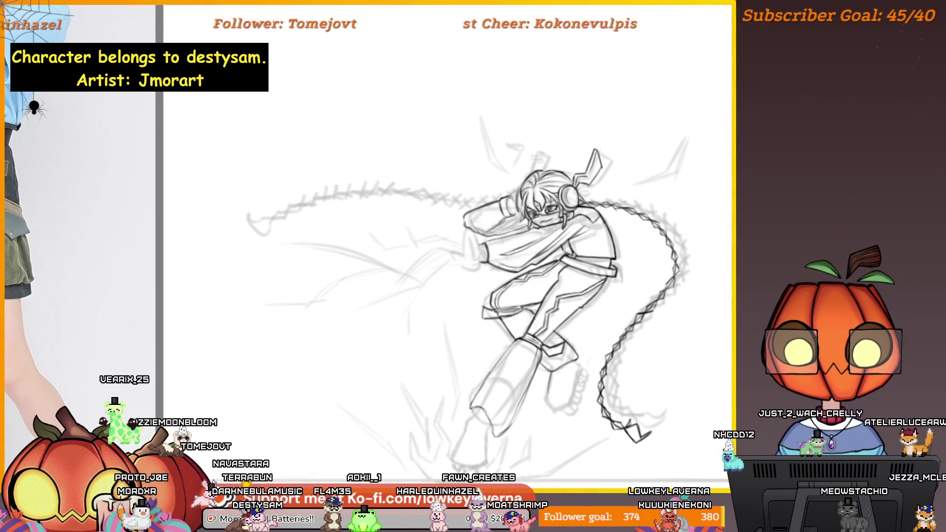
drag(197, 340, 554, 333)
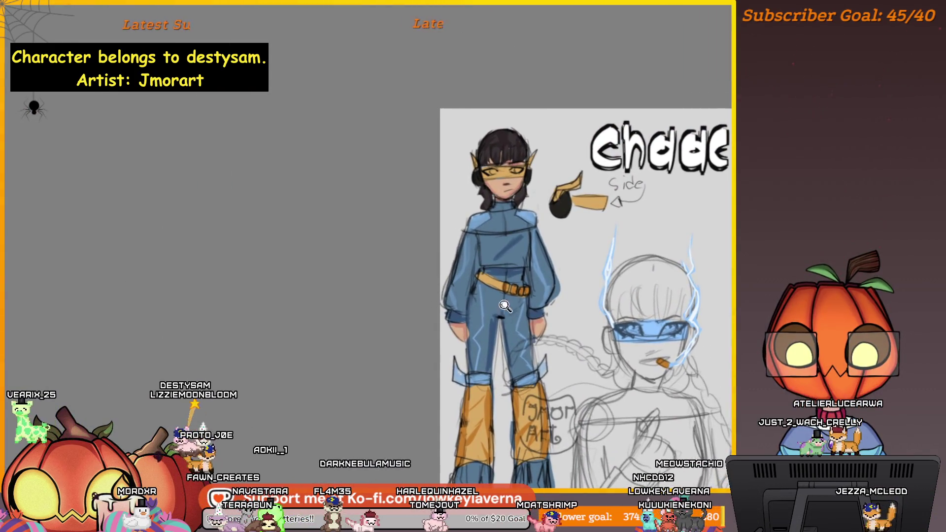
Zoom in on the reference sheet's blue jumpsuit and tan buckled belt.
scroll(505, 306, up, 3)
scroll(499, 307, down, 1)
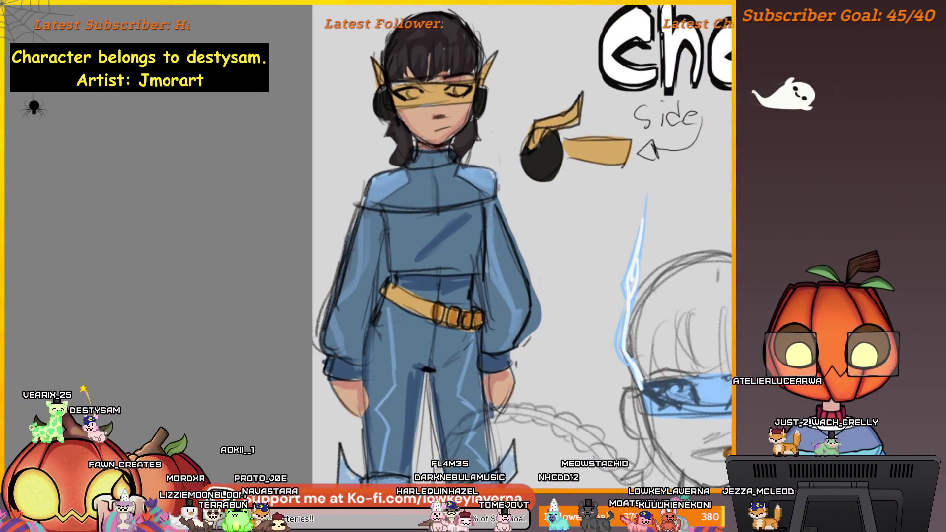
scroll(481, 323, up, 2)
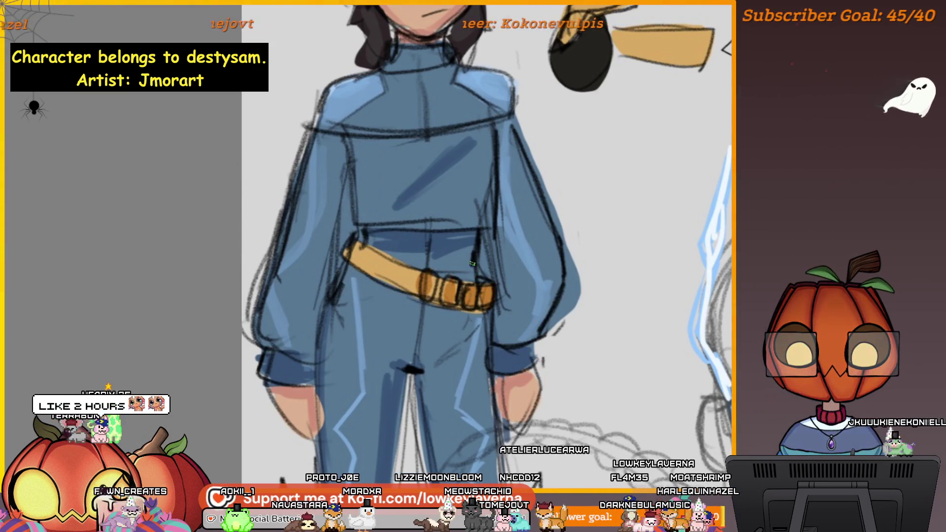
scroll(485, 298, up, 3)
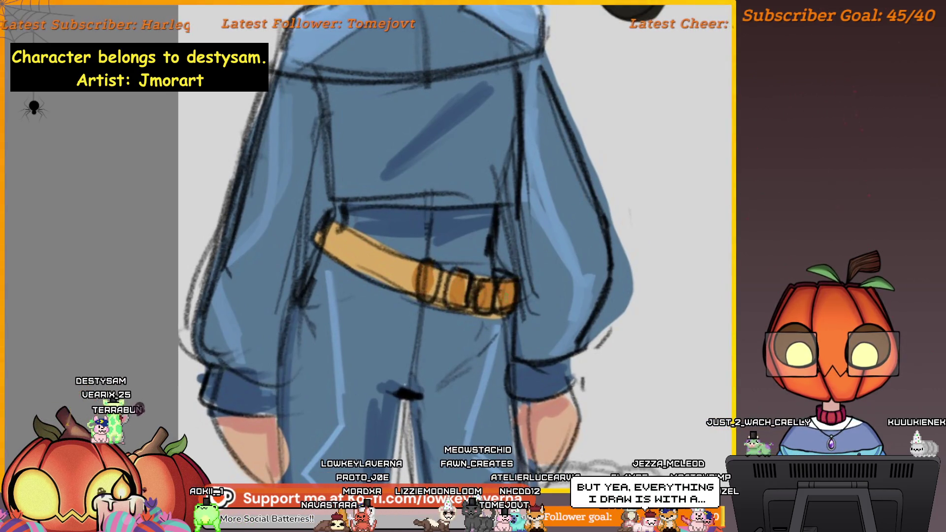
drag(513, 304, 488, 312)
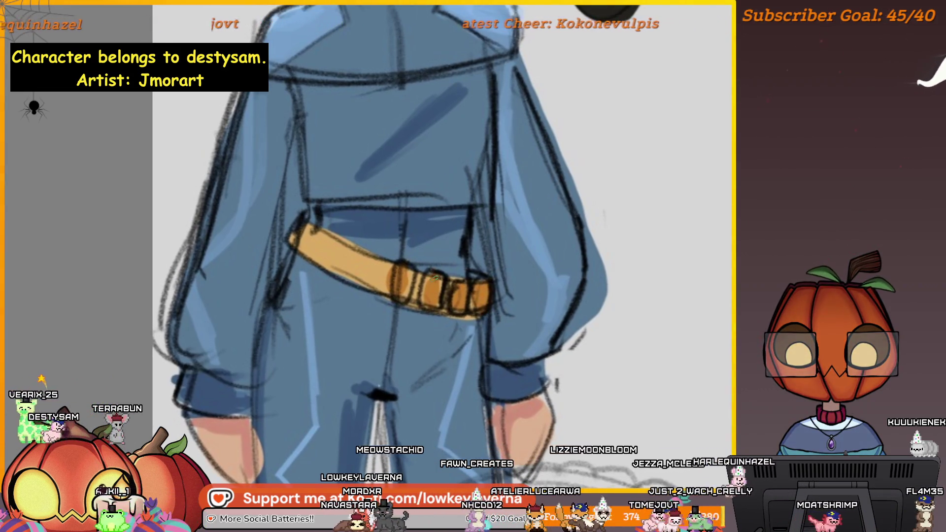
drag(436, 277, 445, 300)
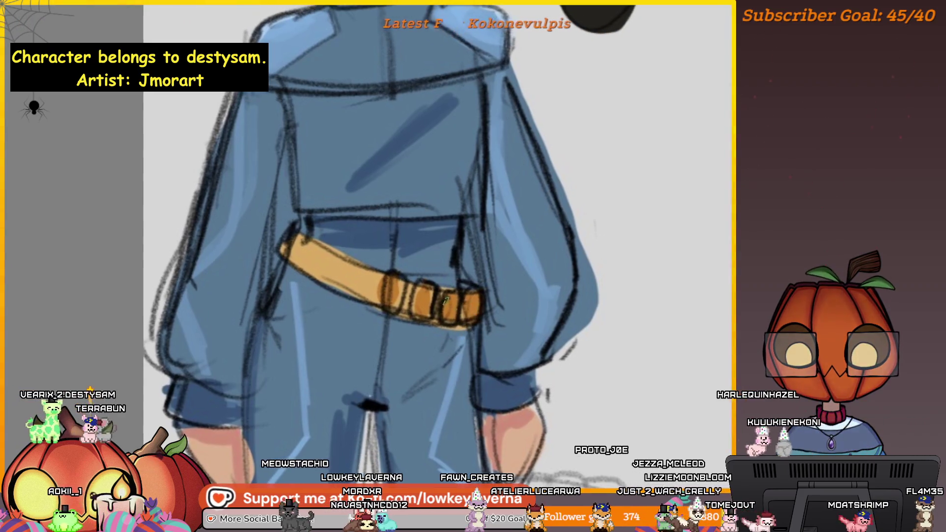
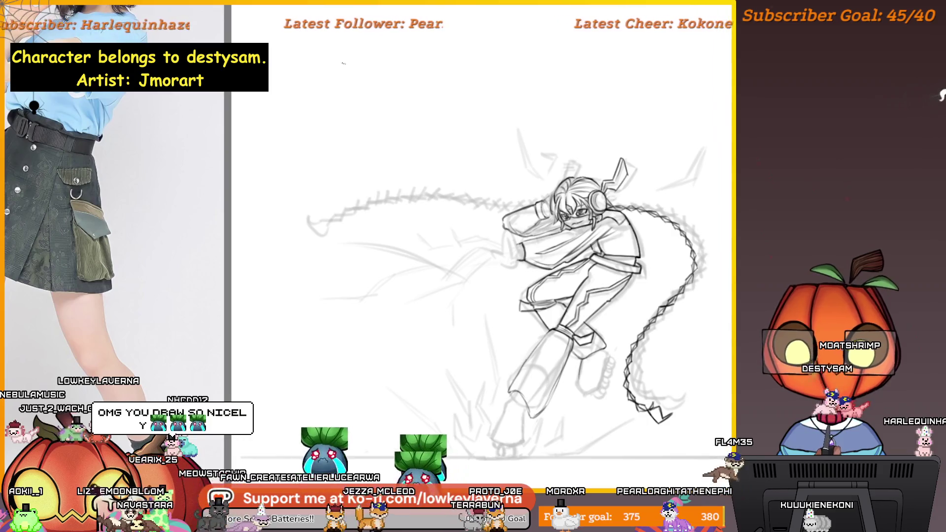
Add two small strokes near the canvas top left, then pan and zoom in on the head and torso.
drag(368, 64, 325, 70)
drag(328, 46, 330, 83)
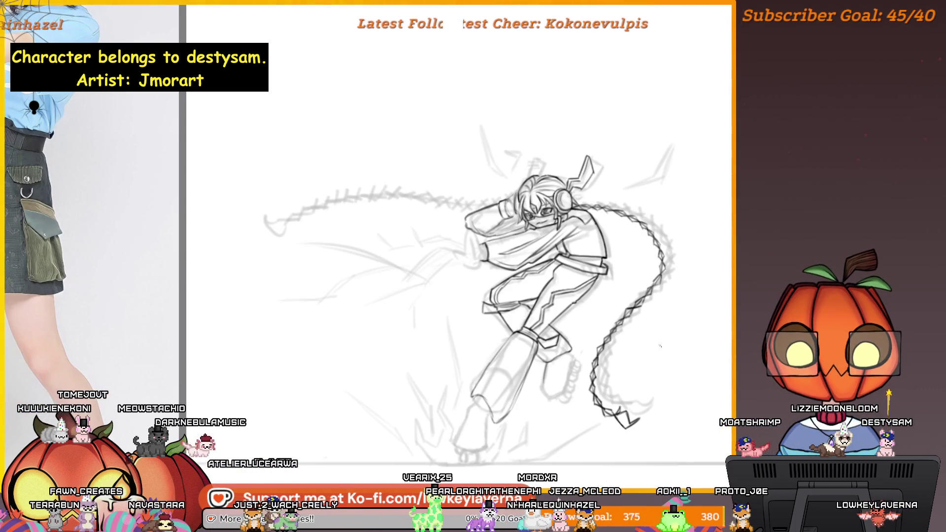
mouse_move(617, 346)
mouse_down()
mouse_move(665, 348)
mouse_move(638, 348)
mouse_up()
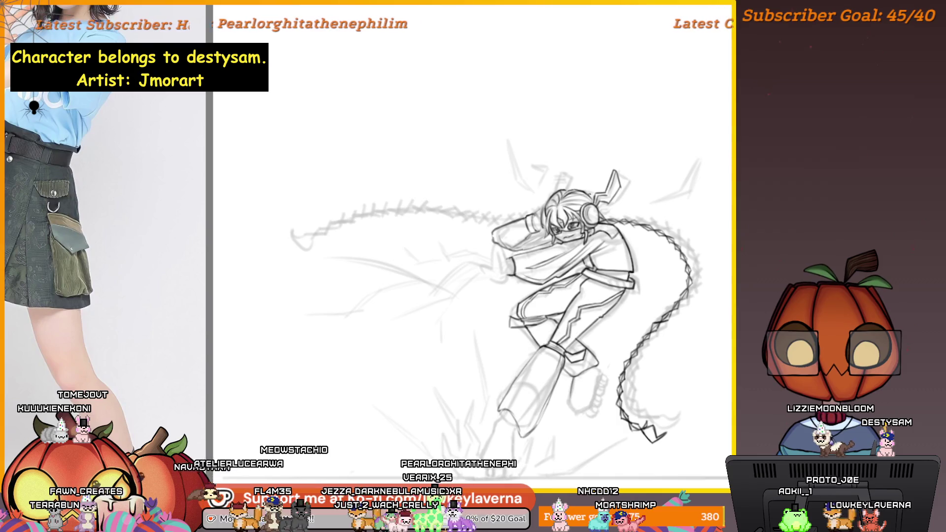
scroll(521, 197, up, 3)
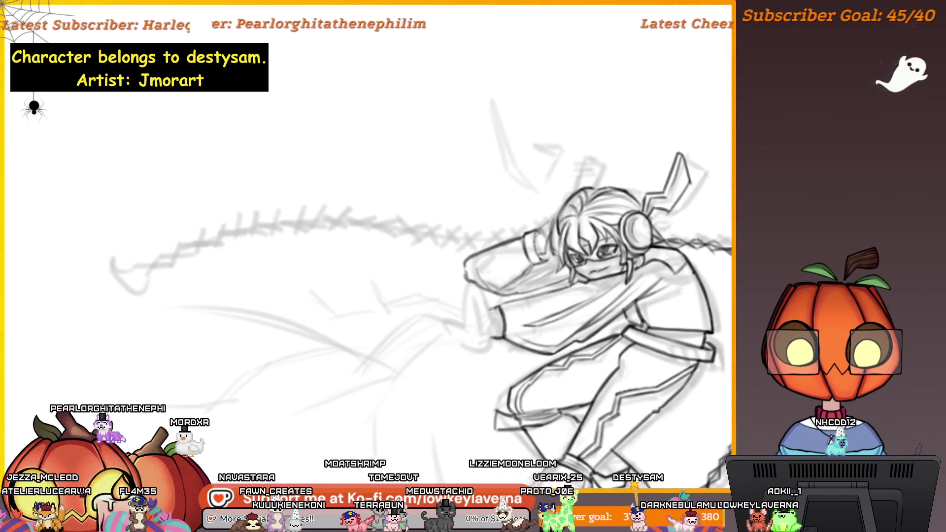
Pan and zoom out until the whole leaping figure and its braided chain fit the window.
drag(536, 195, 527, 205)
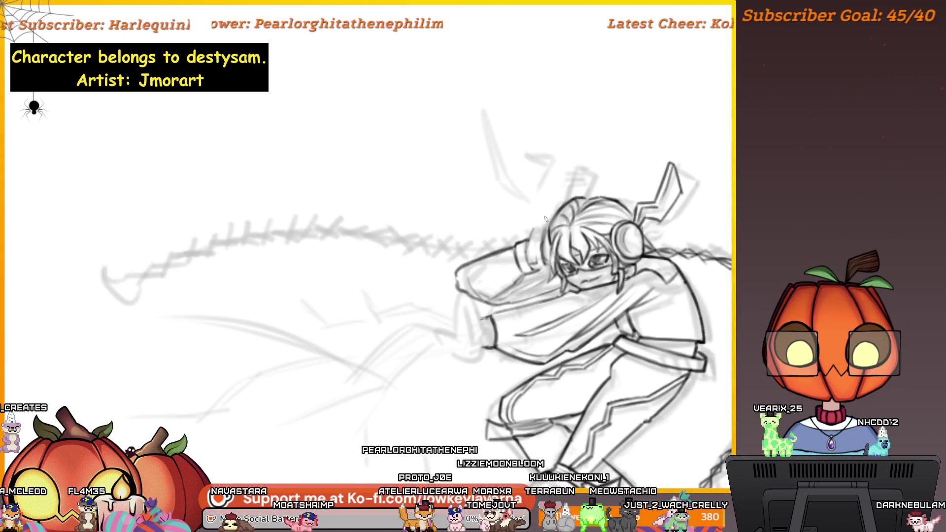
scroll(695, 331, right, 2)
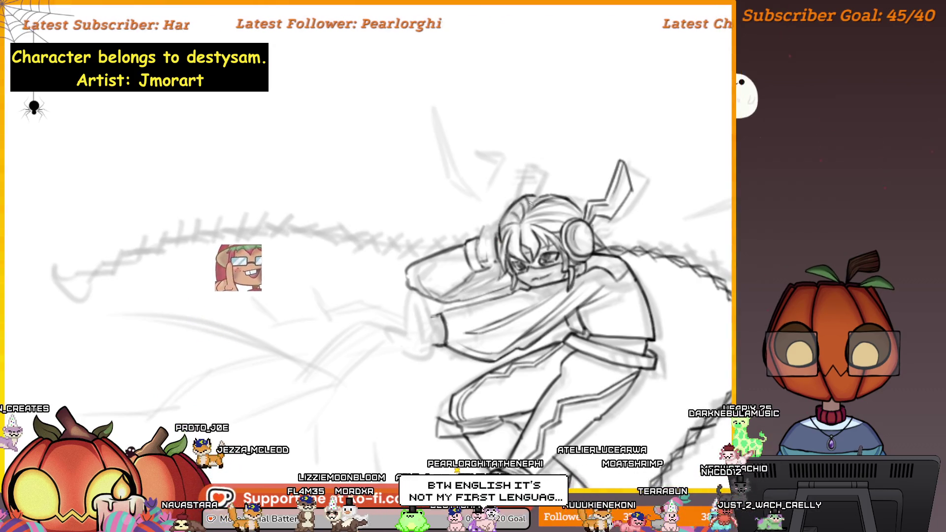
scroll(500, 236, right, 1)
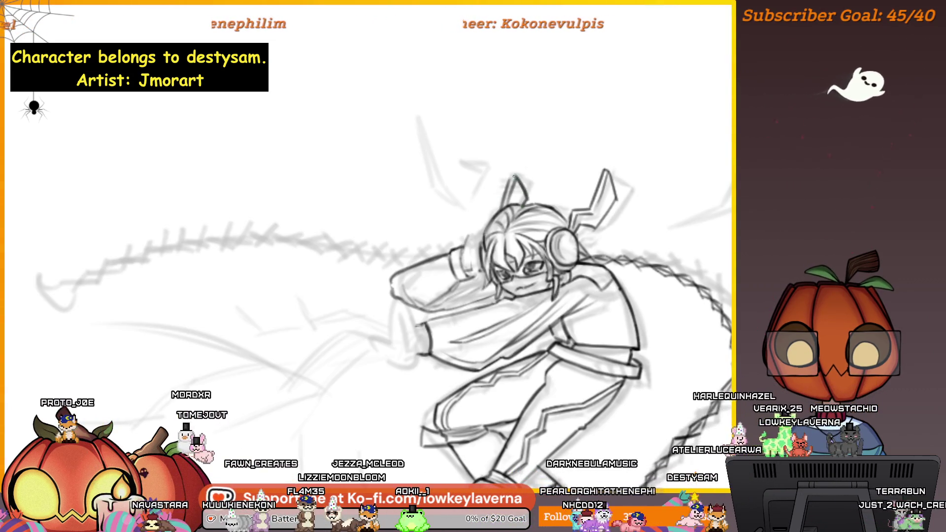
scroll(567, 140, down, 3)
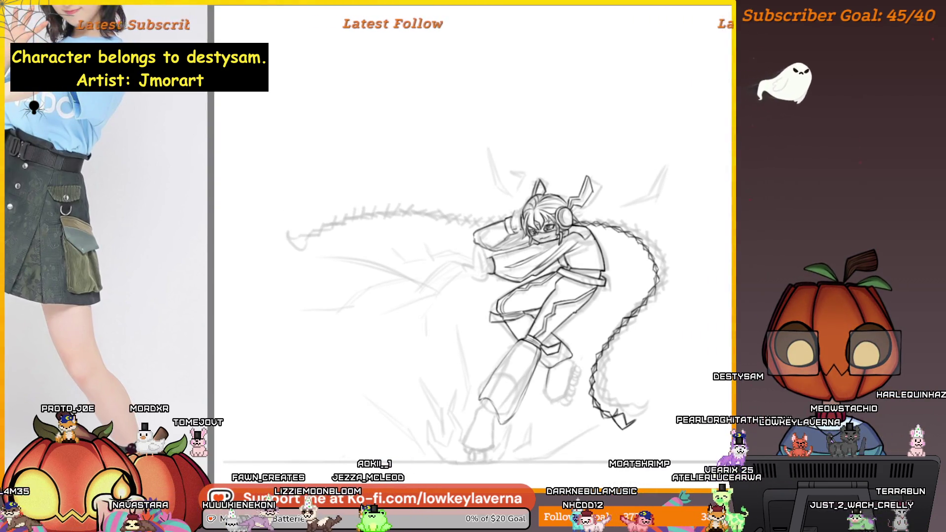
Scroll-zoom in on the character's head, headphones and torso.
scroll(627, 182, up, 3)
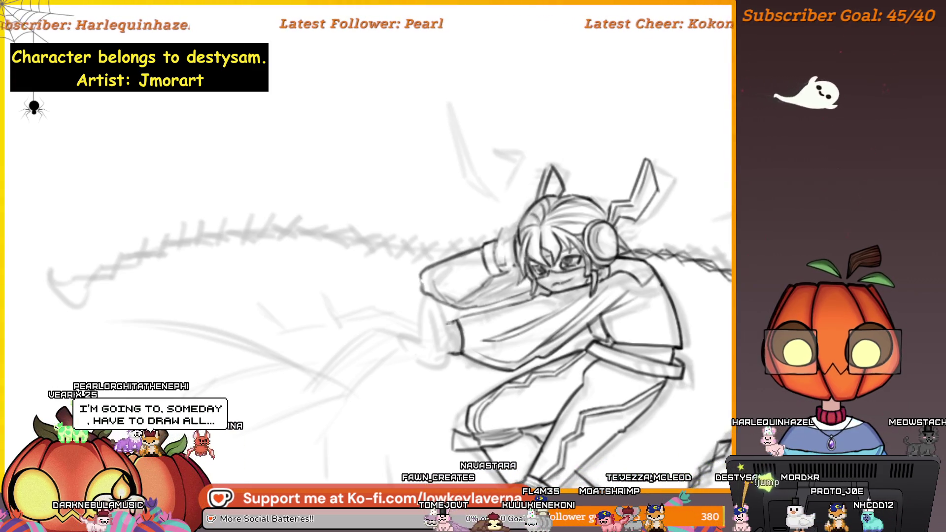
Zoom in and pan to inspect the character's face and arm up close.
scroll(395, 342, up, 2)
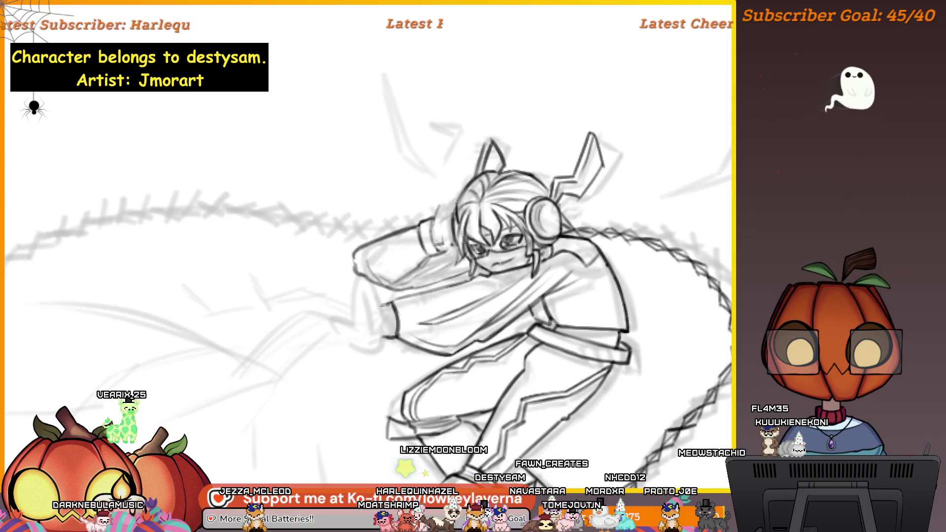
drag(638, 368, 728, 325)
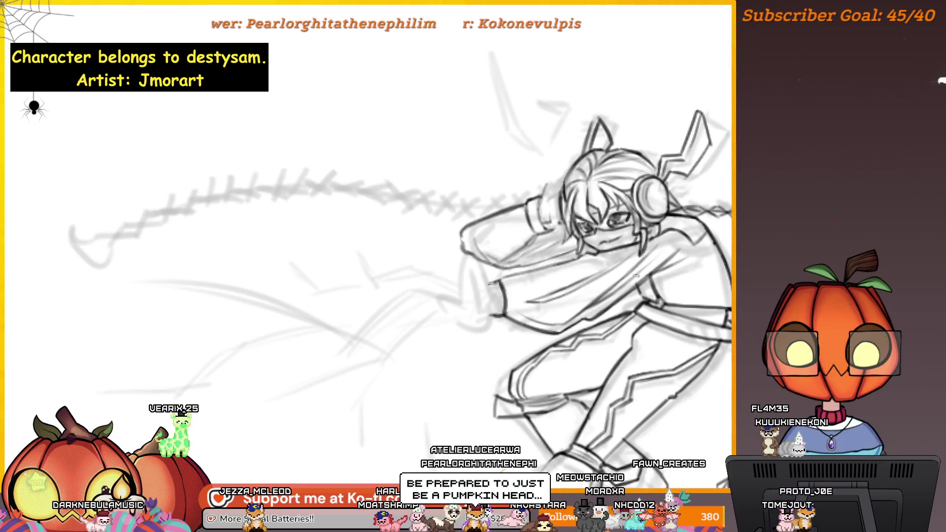
drag(643, 266, 644, 280)
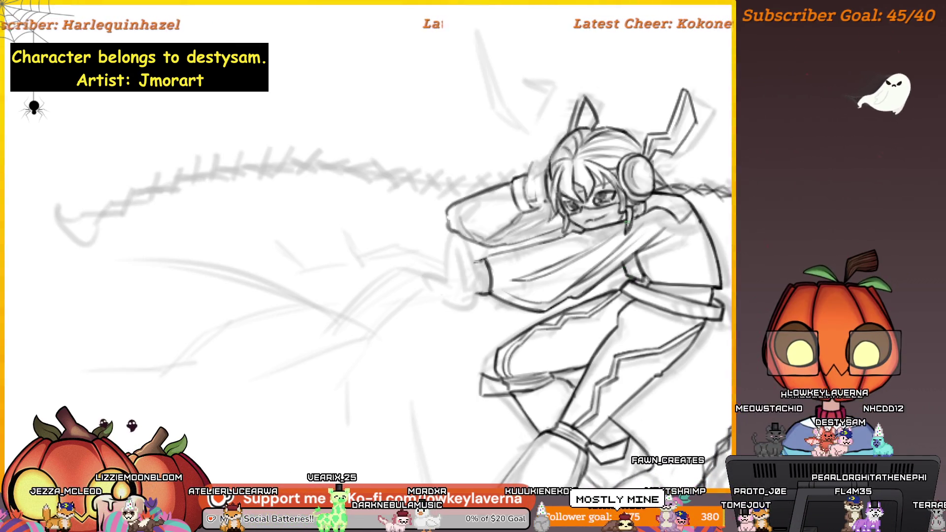
drag(677, 219, 674, 256)
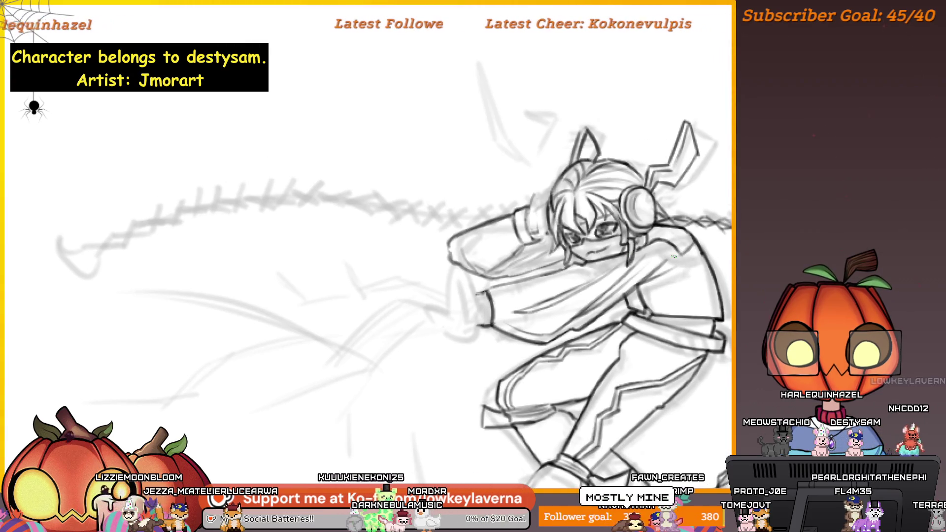
scroll(673, 256, up, 4)
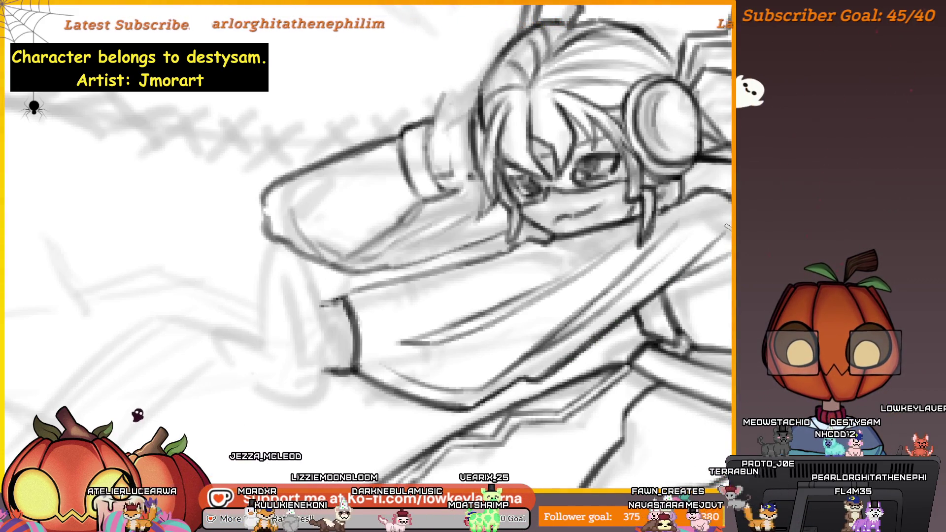
Zoom out until the full figure and braided chain are visible again.
scroll(722, 227, down, 2)
scroll(707, 228, down, 2)
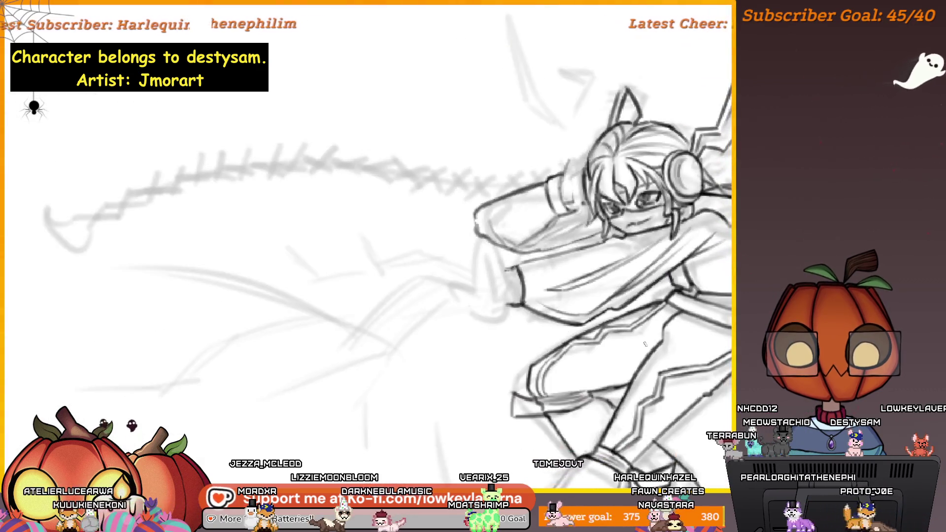
scroll(620, 290, down, 2)
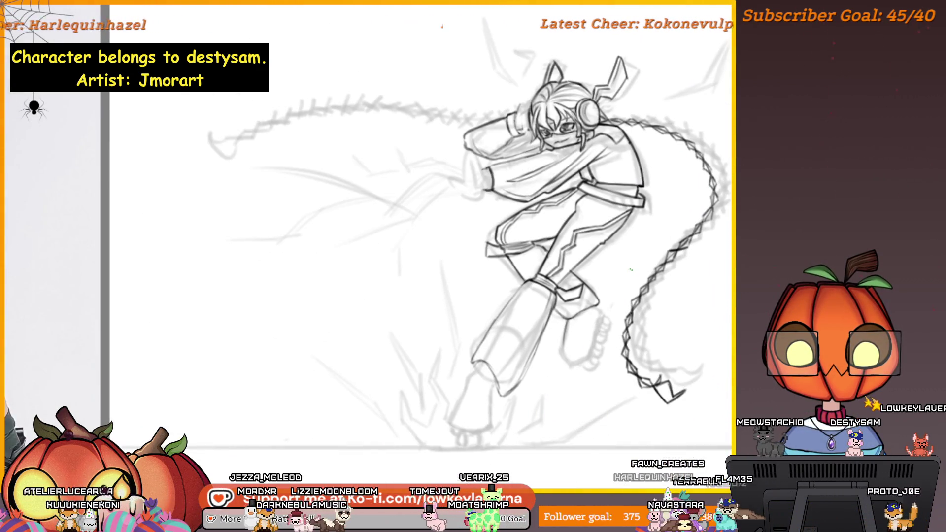